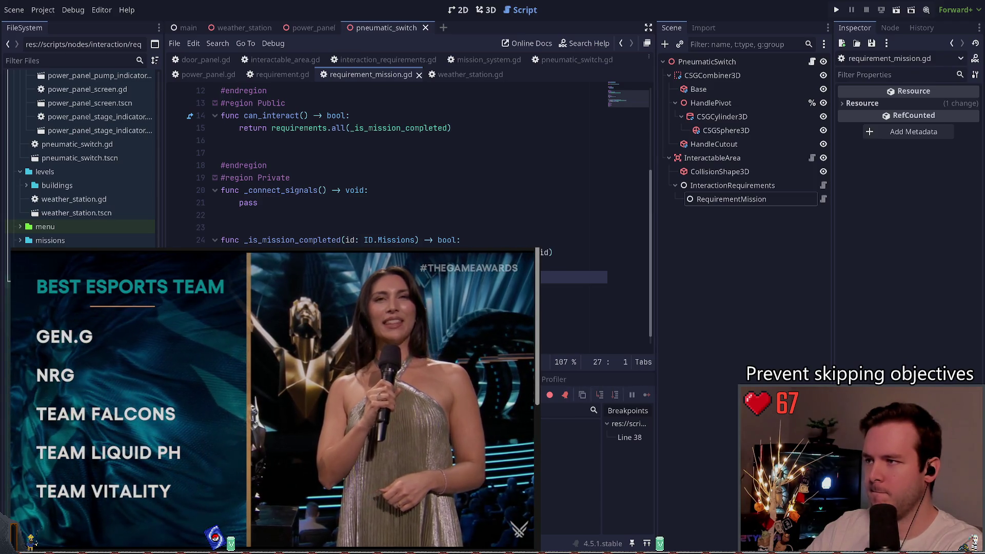
# - Look through mission_system.gd, then bring up game.gd at its _load_save_data function
pyautogui.hotkey('alt', 'Left')
pyautogui.scroll(20, 368, 232)
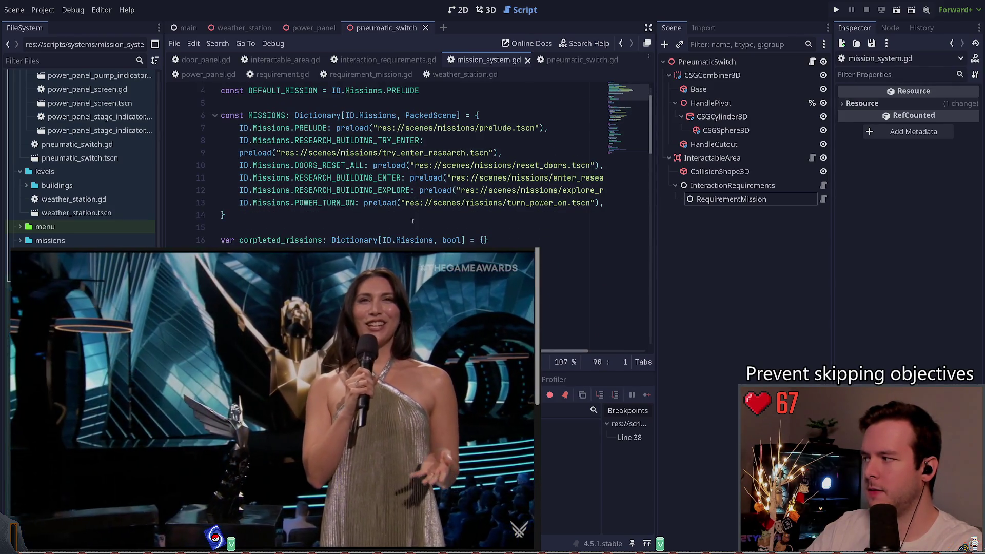
pyautogui.scroll(-2, 405, 247)
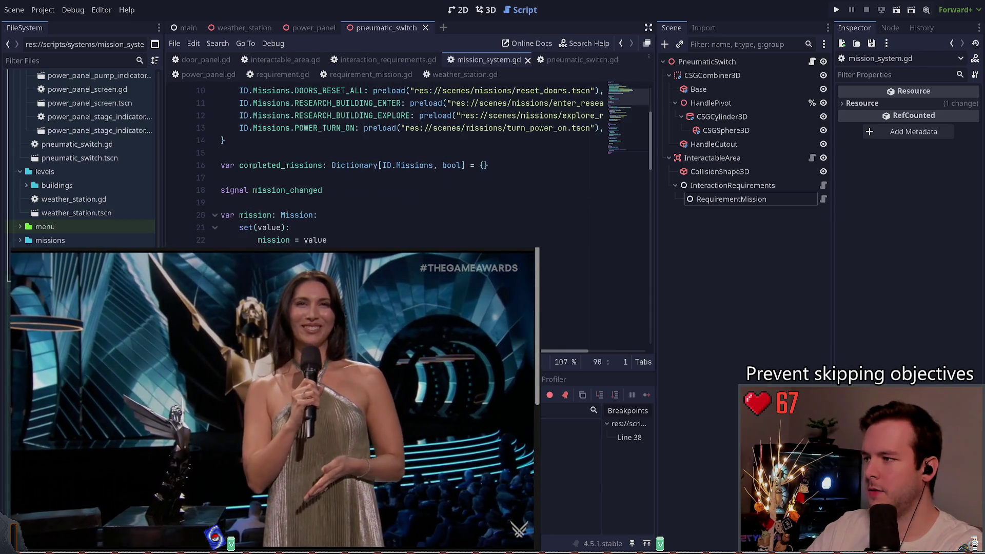
pyautogui.scroll(-4, 405, 243)
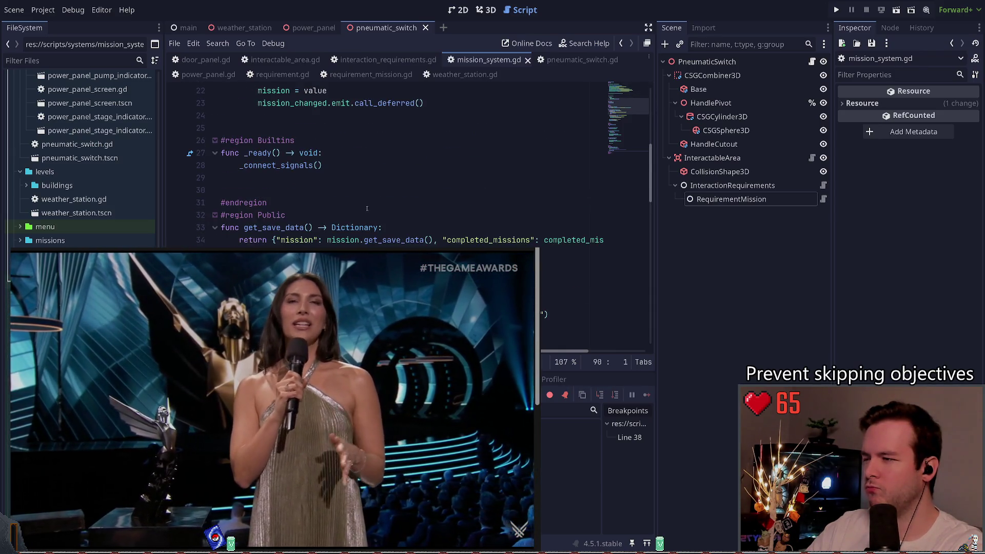
pyautogui.scroll(-2, 351, 183)
pyautogui.scroll(3, 354, 185)
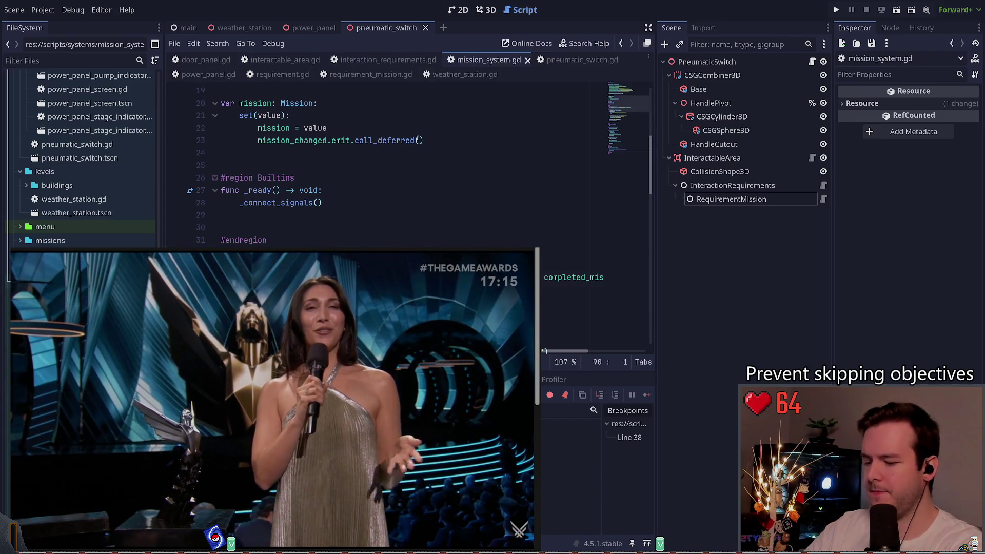
pyautogui.hotkey('alt', 'Left')
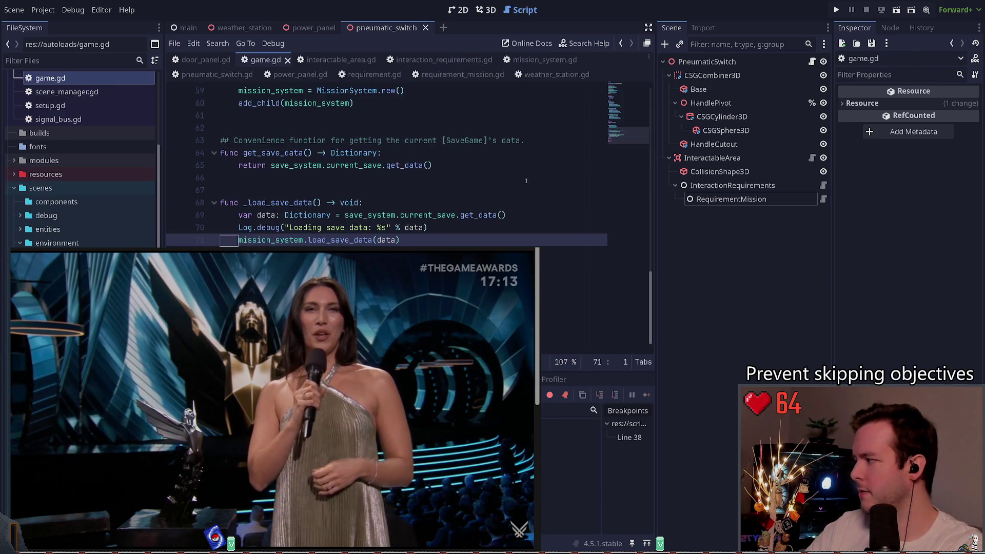
pyautogui.scroll(10, 526, 181)
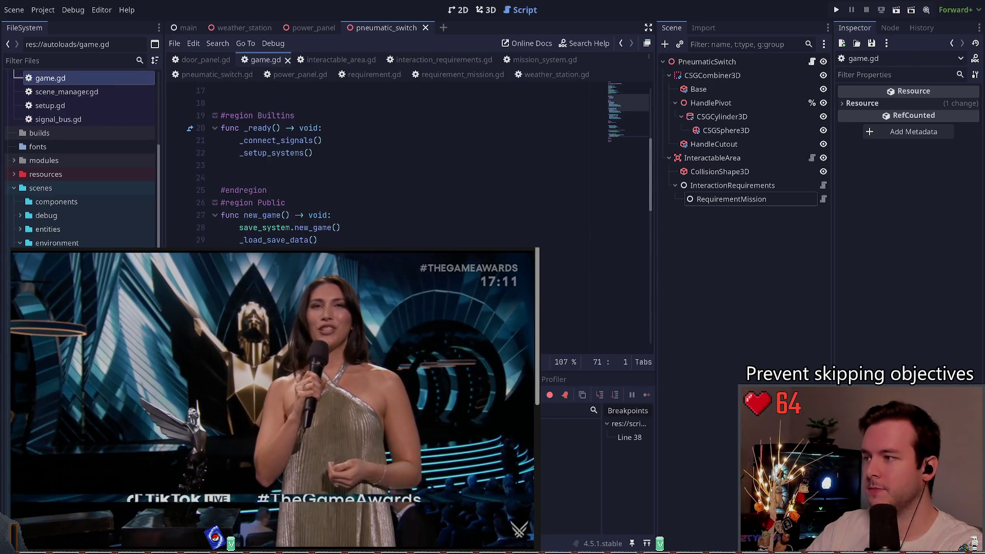
pyautogui.scroll(5, 385, 164)
pyautogui.scroll(-4, 440, 239)
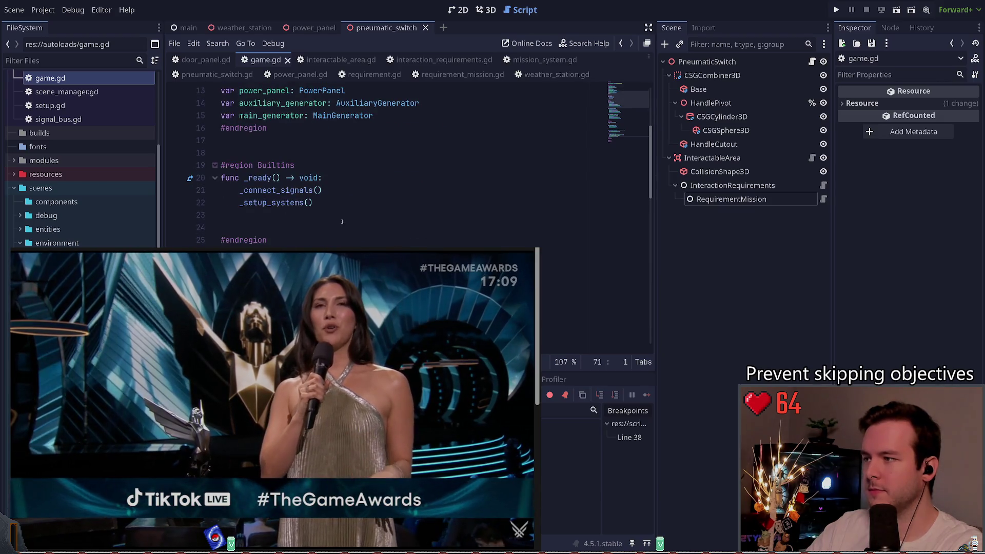
pyautogui.click(350, 228)
pyautogui.scroll(-5, 350, 240)
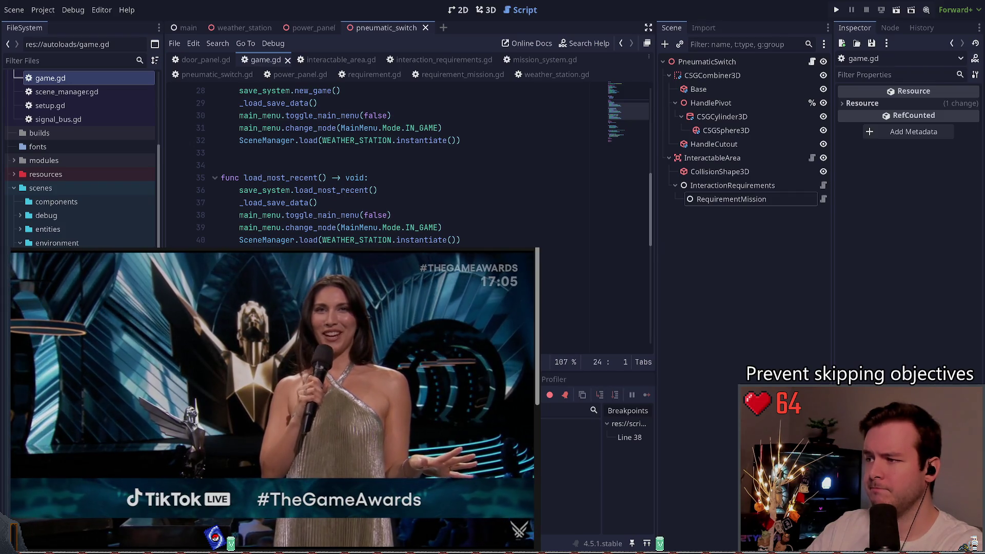
pyautogui.scroll(-4, 385, 164)
pyautogui.scroll(-2, 307, 246)
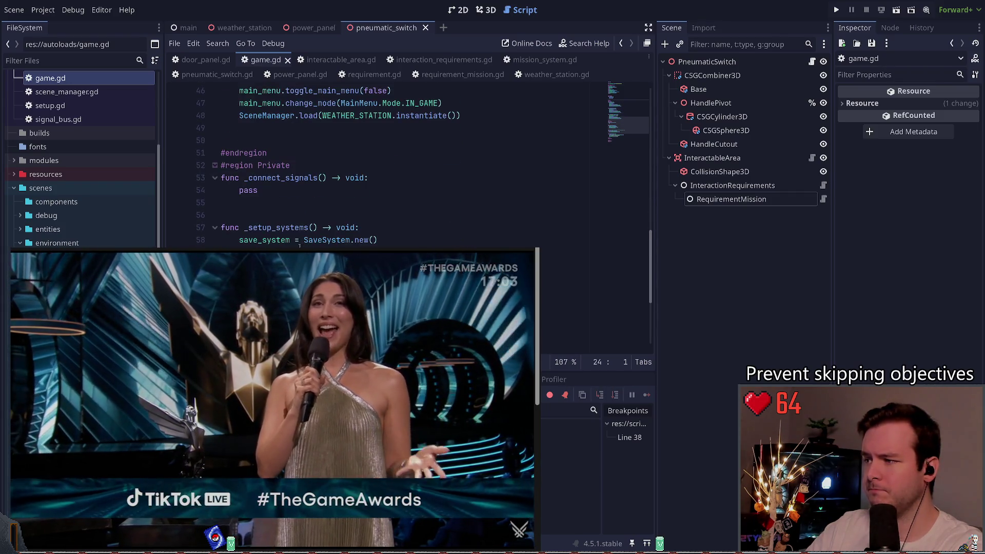
pyautogui.click(307, 253)
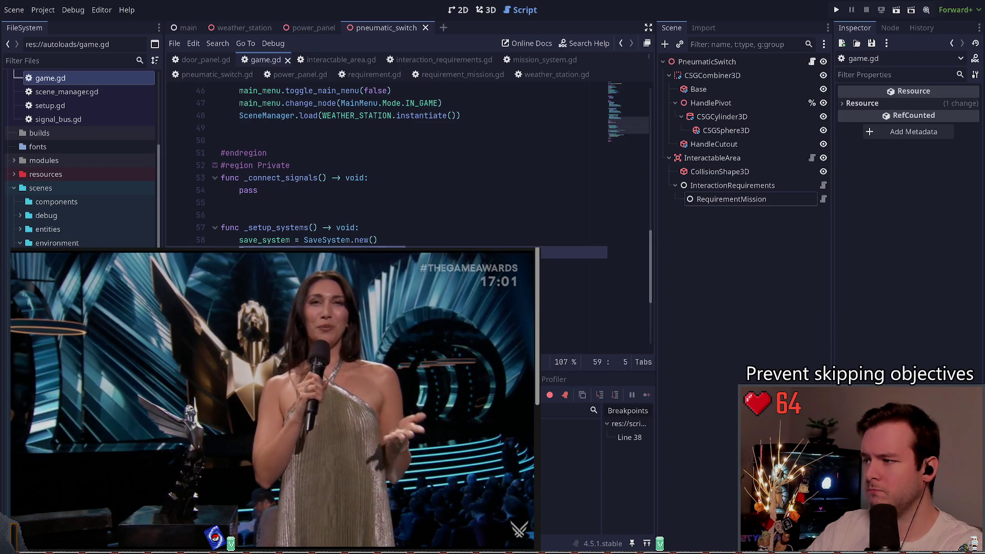
pyautogui.scroll(-1, 357, 241)
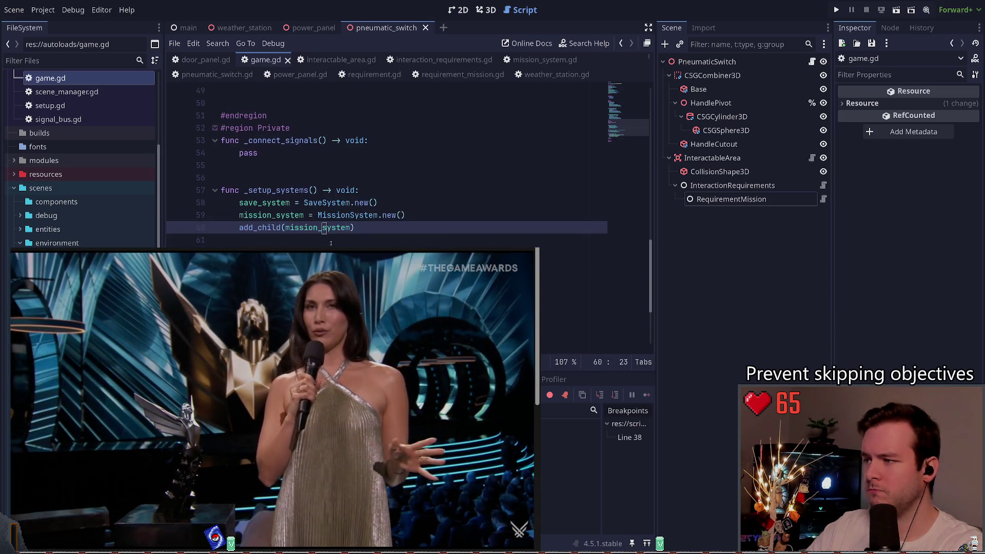
pyautogui.click(357, 241)
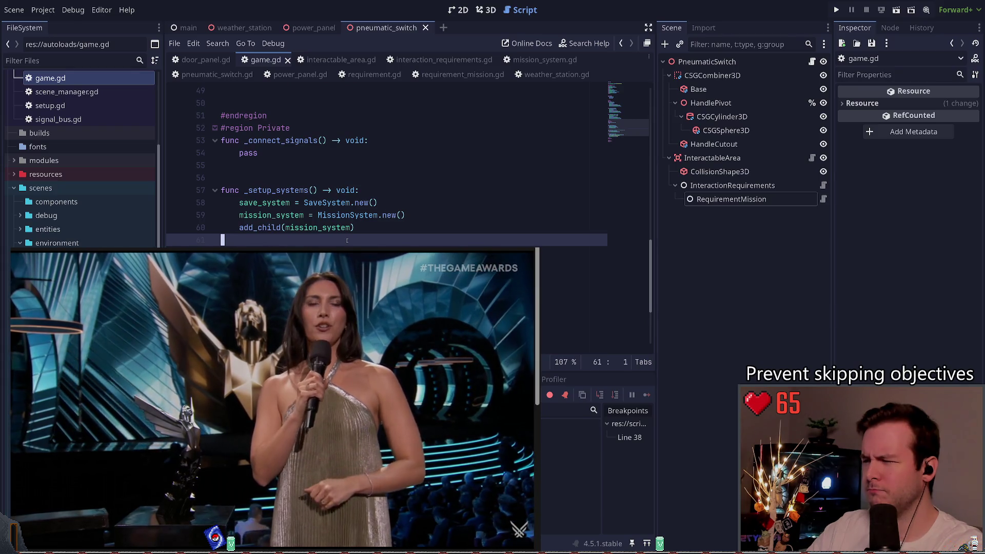
pyautogui.scroll(12, 343, 241)
pyautogui.scroll(-7, 340, 241)
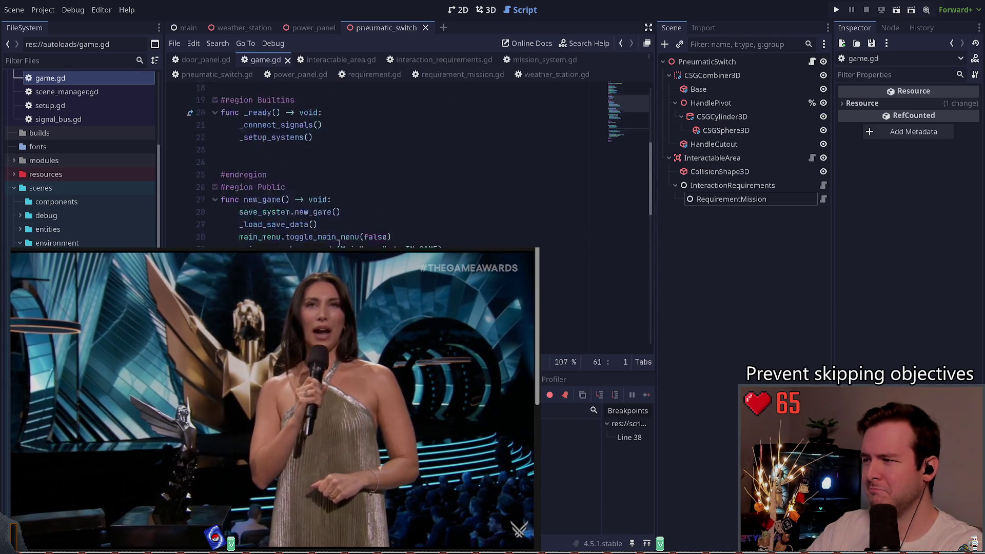
pyautogui.scroll(-5, 339, 242)
pyautogui.scroll(4, 339, 241)
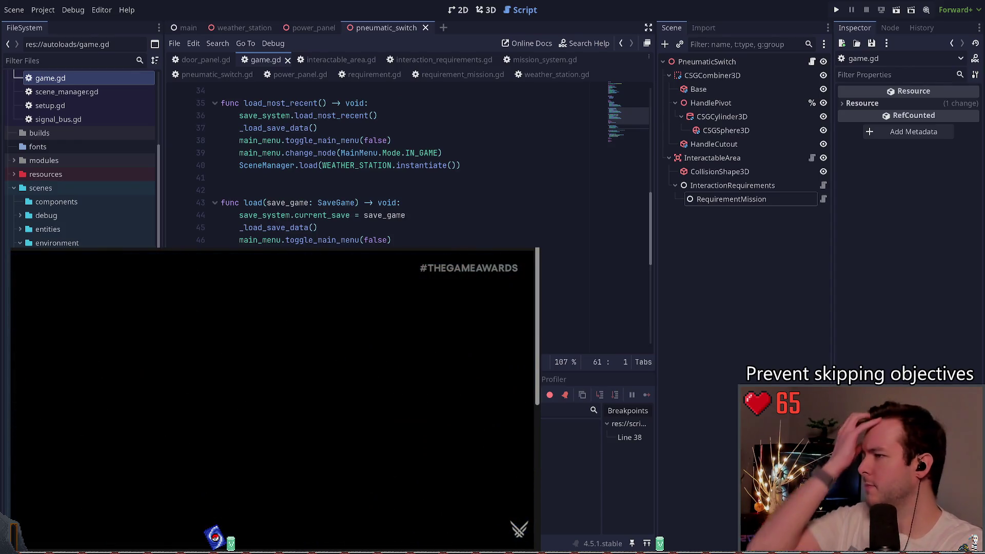
pyautogui.scroll(-4, 339, 241)
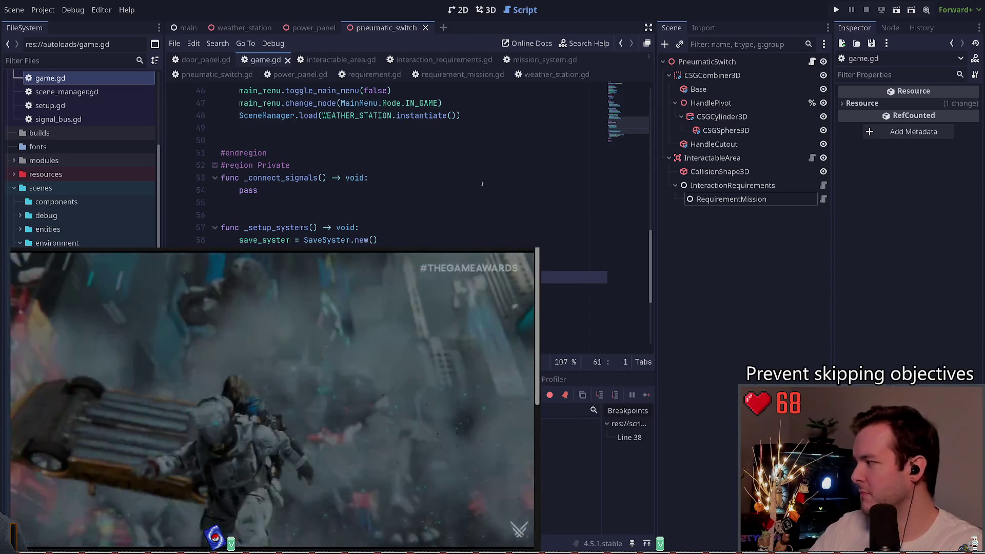
# - Leave game.gd and return to the mission_system.gd script
pyautogui.press('Left')
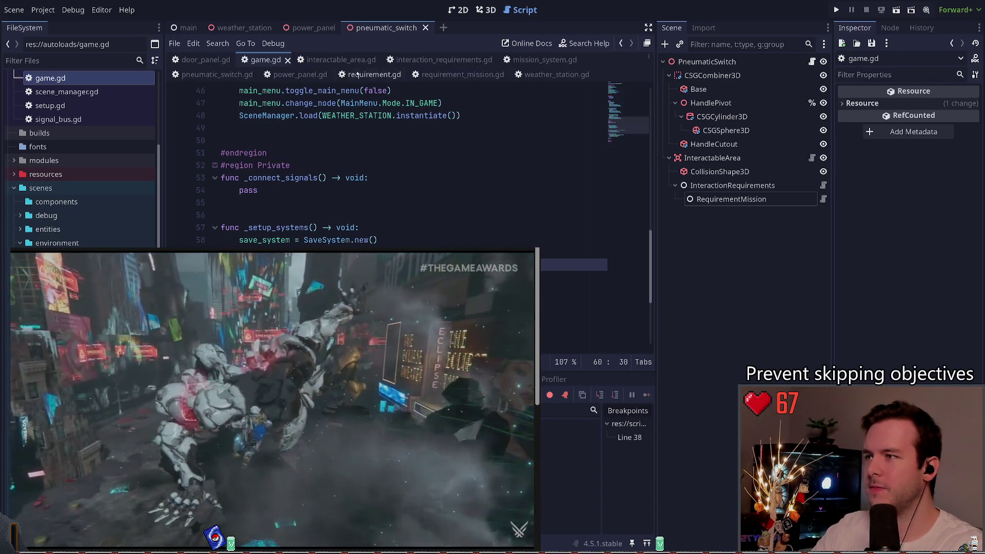
pyautogui.click(542, 59)
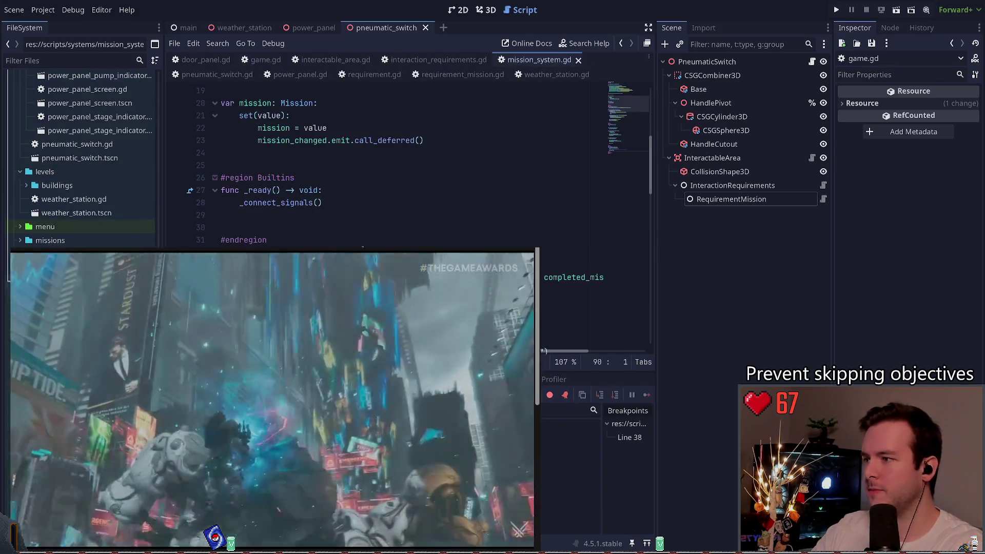
# - Add an indented _init_completed_missions() line below _connect_signals() in _ready, then cut the name
pyautogui.scroll(3, 366, 202)
pyautogui.scroll(-5, 375, 170)
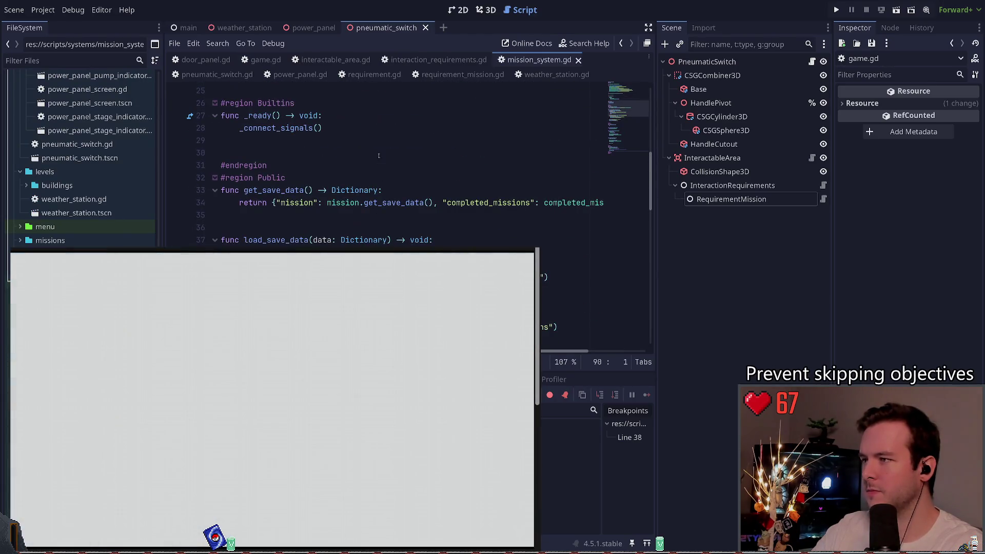
pyautogui.click(381, 138)
pyautogui.press('Tab')
pyautogui.write('_init_')
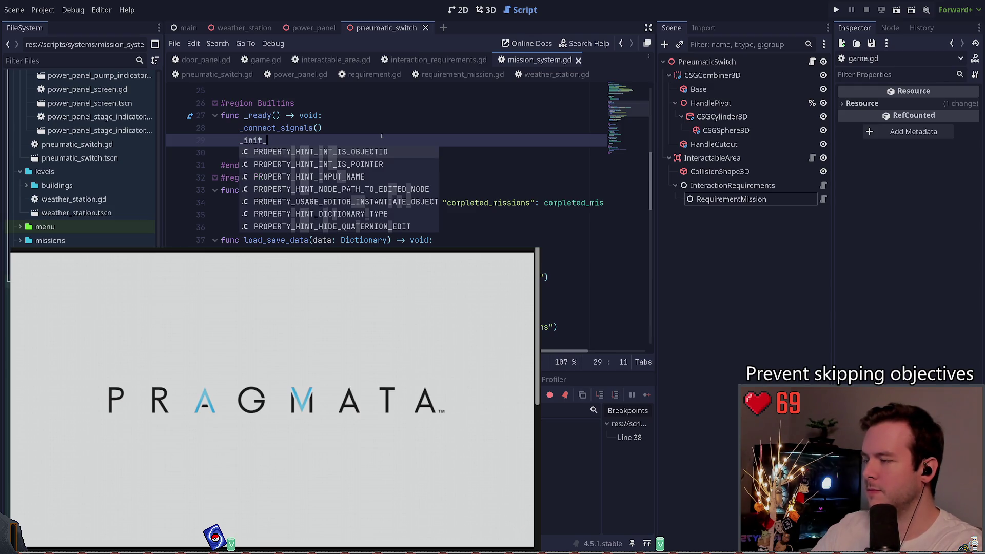
pyautogui.write('missions')
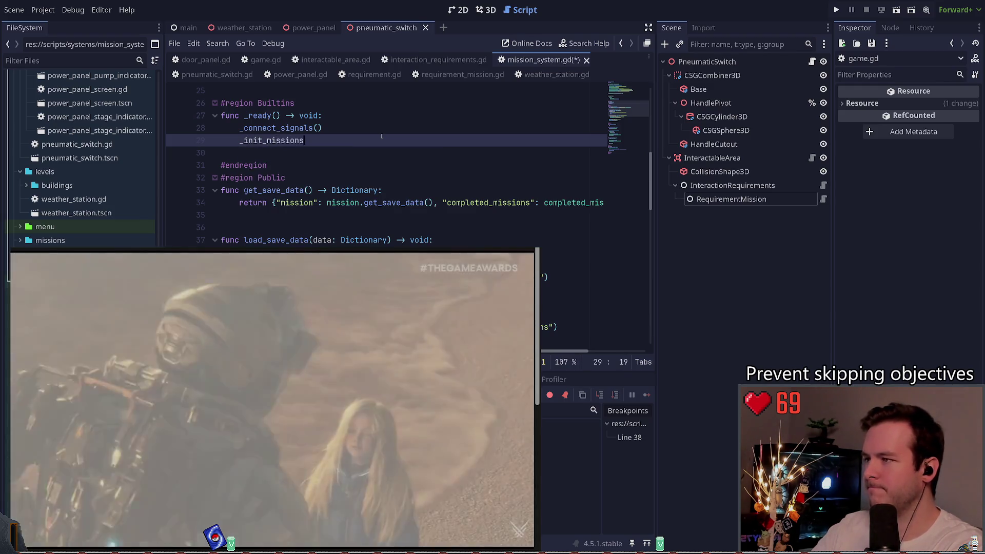
pyautogui.press('BackSpace')
pyautogui.press('BackSpace')
pyautogui.press('BackSpace')
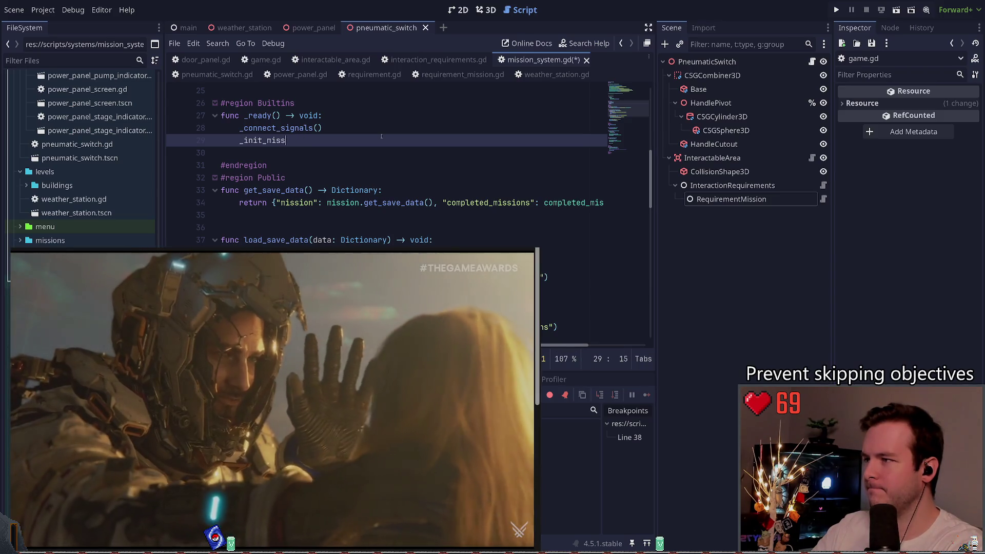
pyautogui.write('completed_misisons')
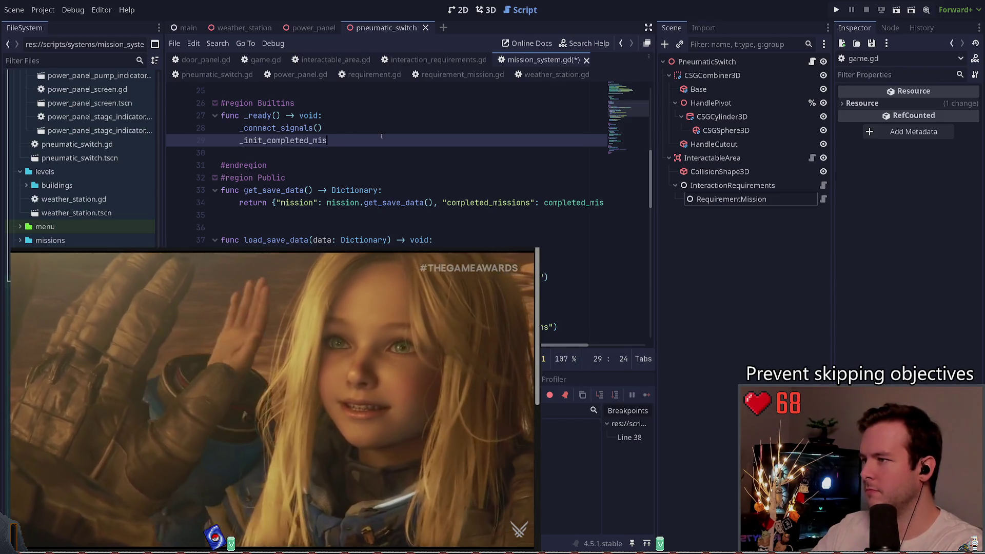
pyautogui.press('BackSpace')
pyautogui.press('BackSpace')
pyautogui.press('BackSpace')
pyautogui.write('sions(')
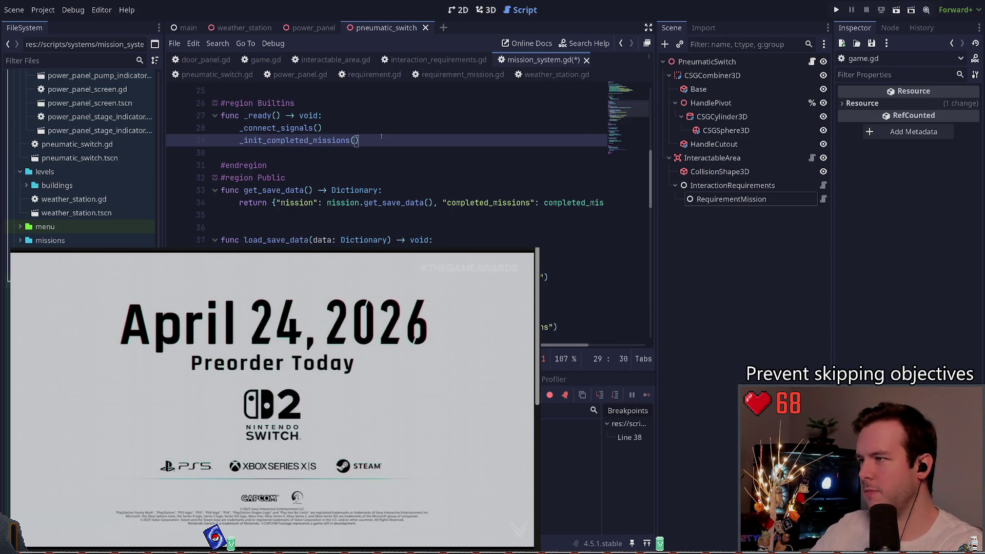
pyautogui.press('Left')
pyautogui.hotkey('ctrl', 'shift', 'Left')
pyautogui.hotkey('ctrl', 'x')
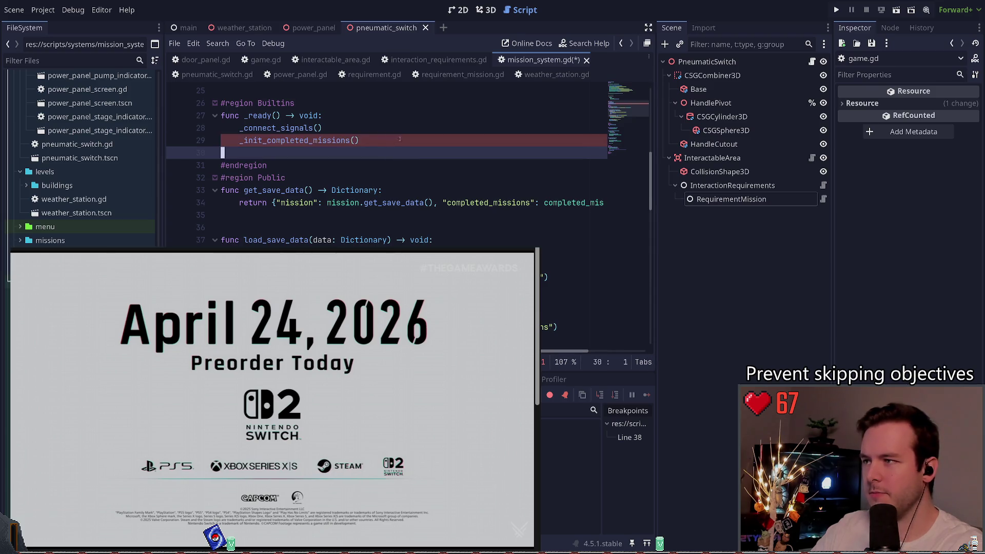
# - Select and inspect the completed_missions variable declaration in mission_system.gd
pyautogui.scroll(7, 330, 187)
pyautogui.scroll(-6, 330, 187)
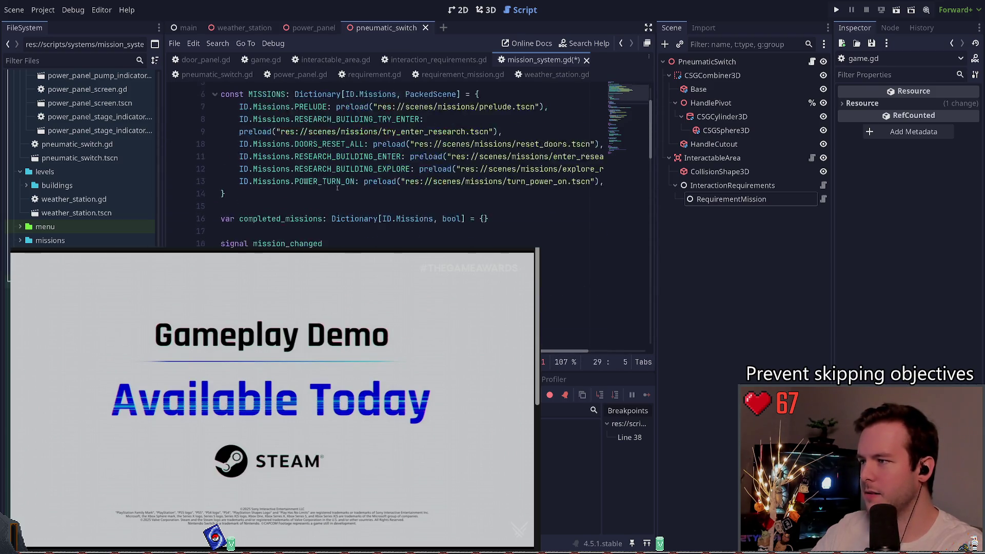
pyautogui.scroll(3, 349, 156)
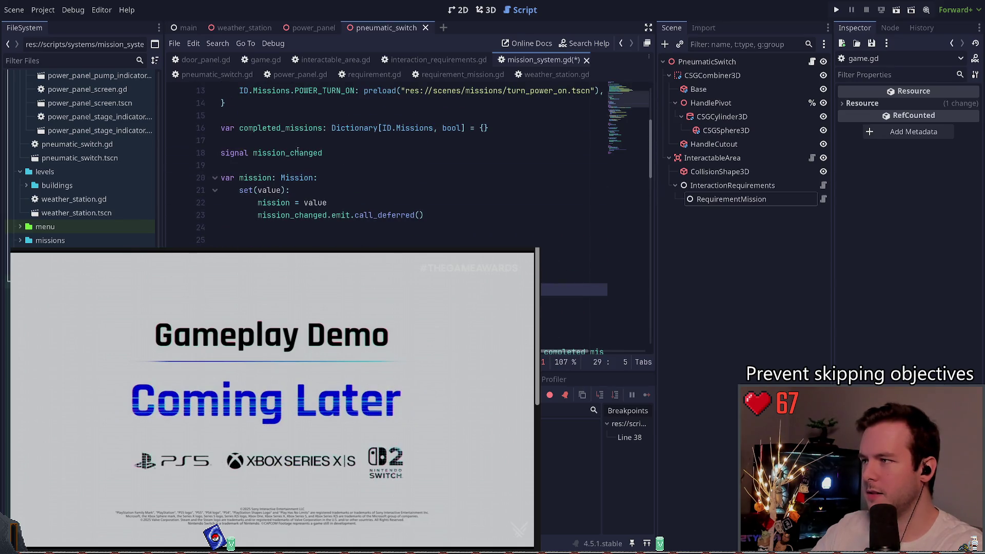
pyautogui.doubleClick(321, 127)
pyautogui.press('End')
pyautogui.hotkey('shift', 'Home')
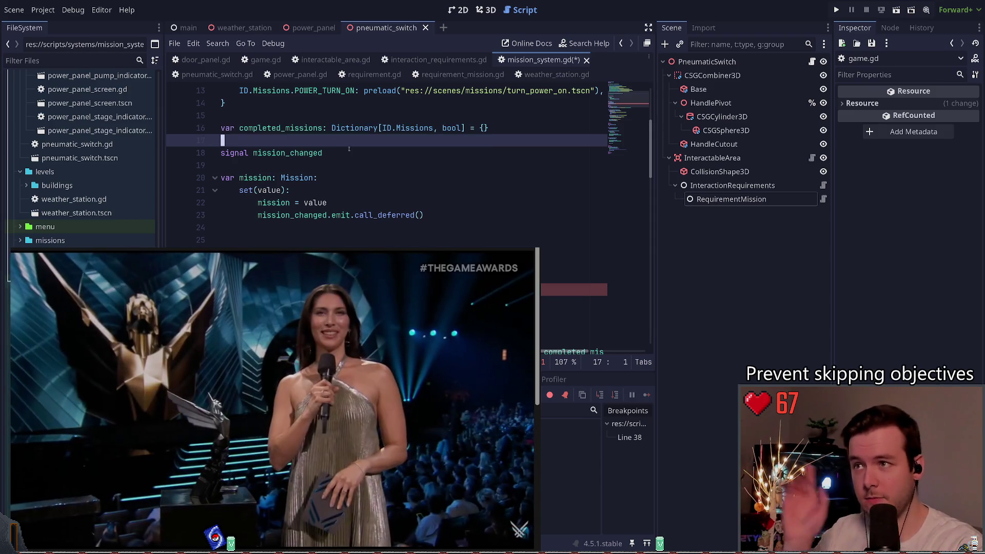
pyautogui.doubleClick(320, 128)
pyautogui.click(286, 128)
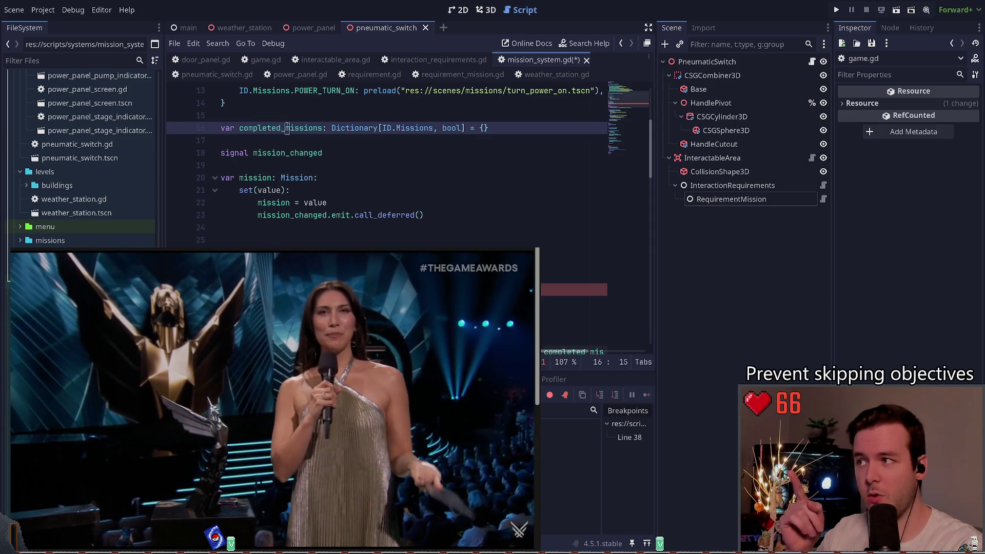
# - Undo the added _init_completed_missions() call in _ready
pyautogui.scroll(-2, 321, 146)
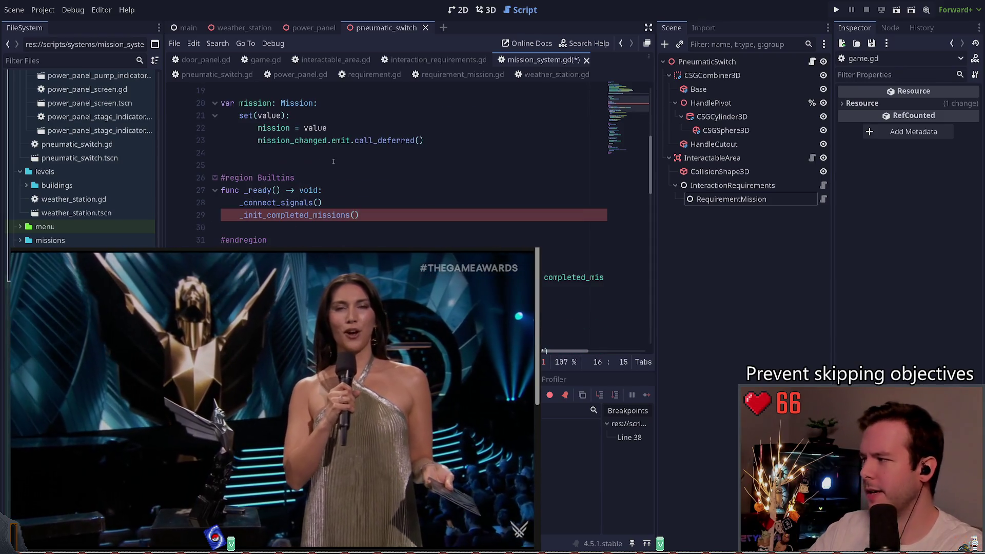
pyautogui.click(331, 158)
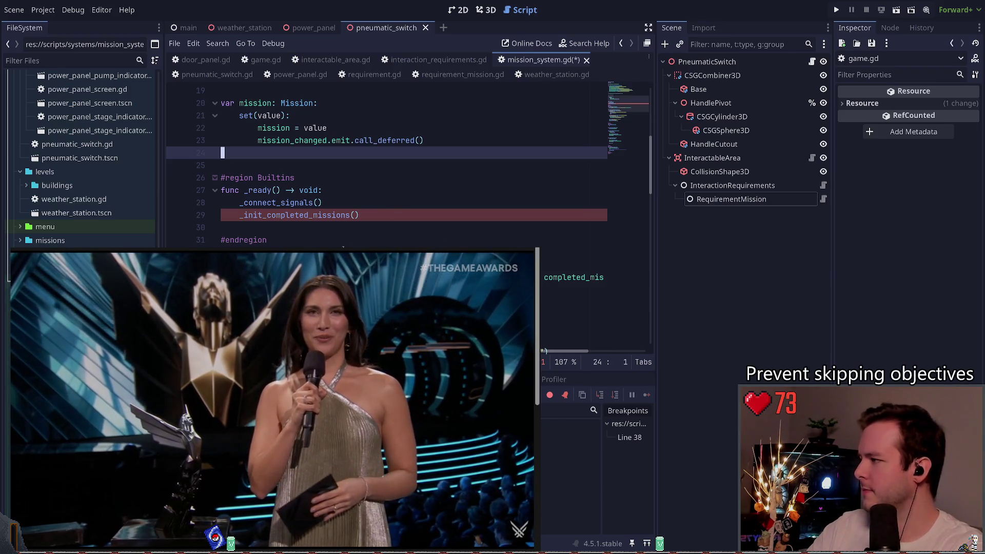
pyautogui.click(386, 218)
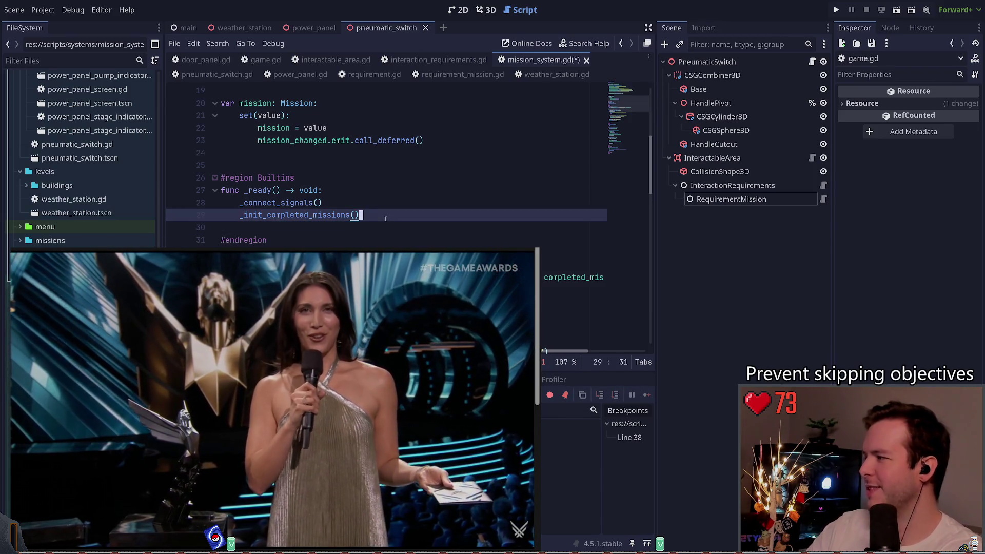
pyautogui.hotkey('ctrl', 'z')
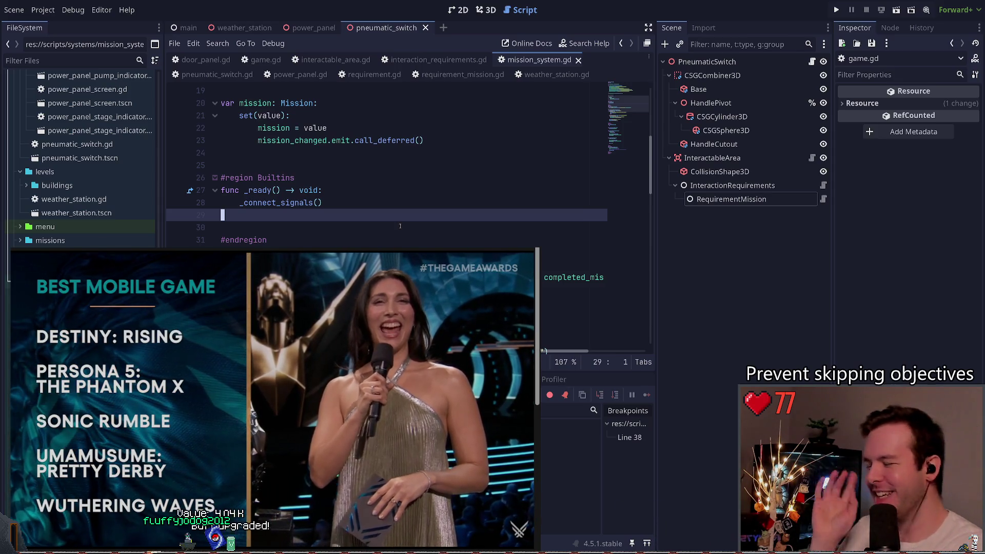
pyautogui.scroll(5, 359, 221)
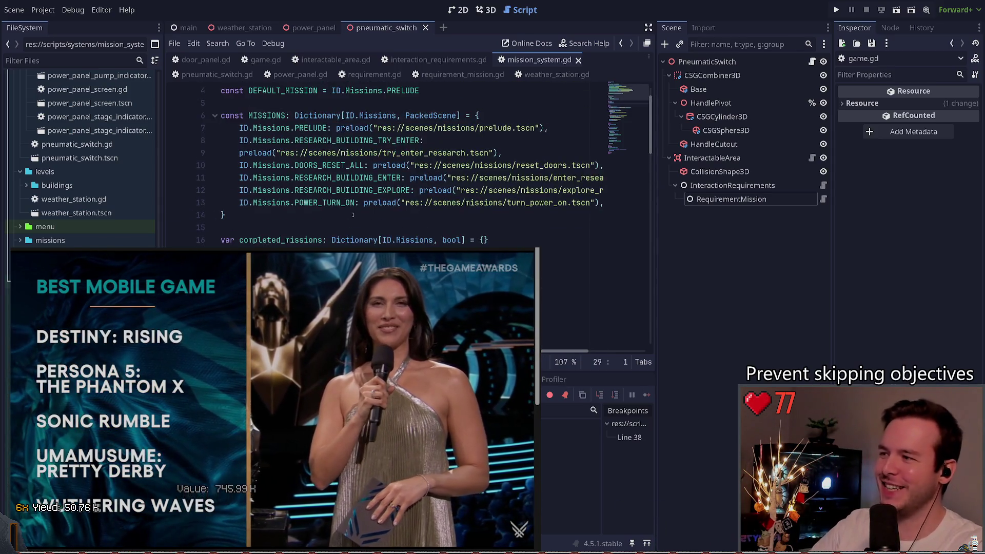
pyautogui.click(342, 218)
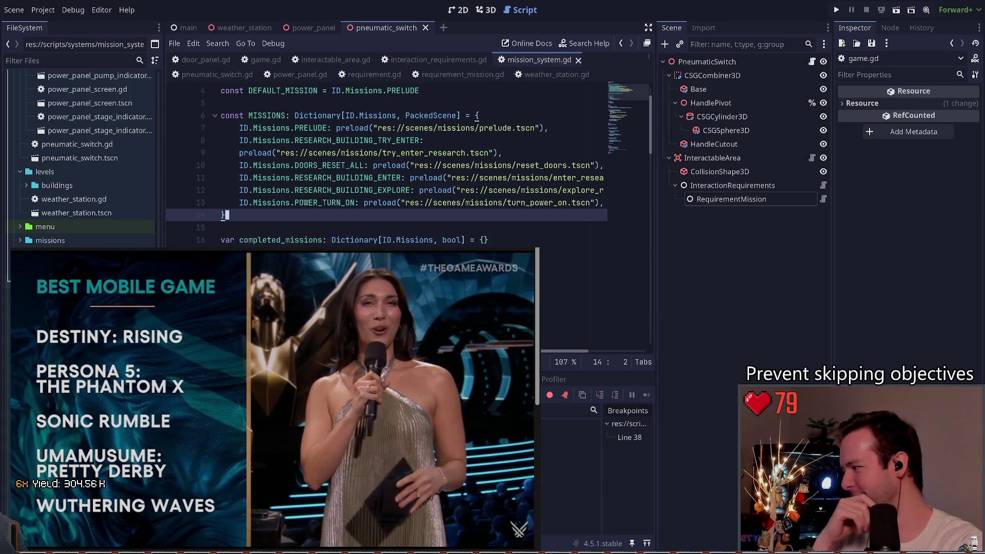
pyautogui.scroll(-2, 359, 164)
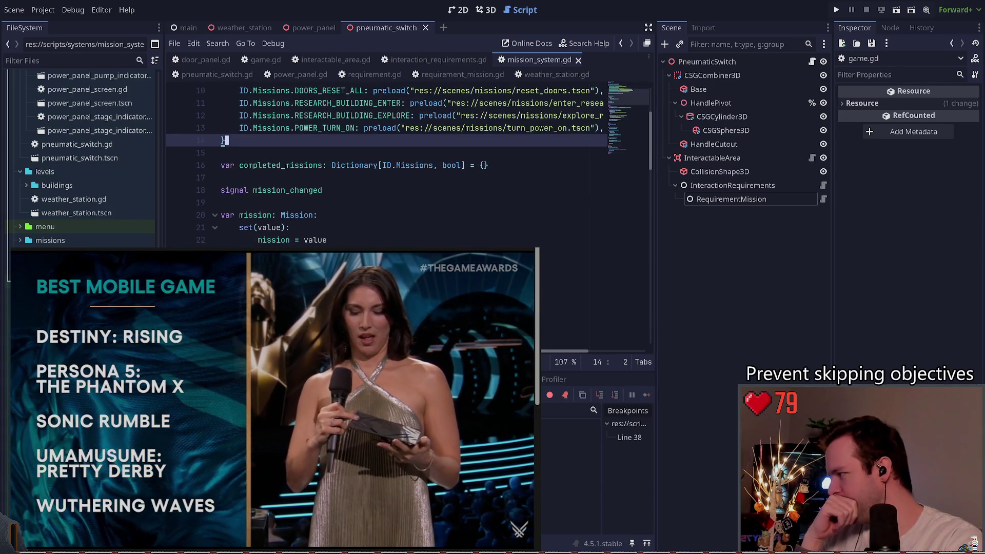
pyautogui.click(452, 252)
pyautogui.scroll(-4, 451, 241)
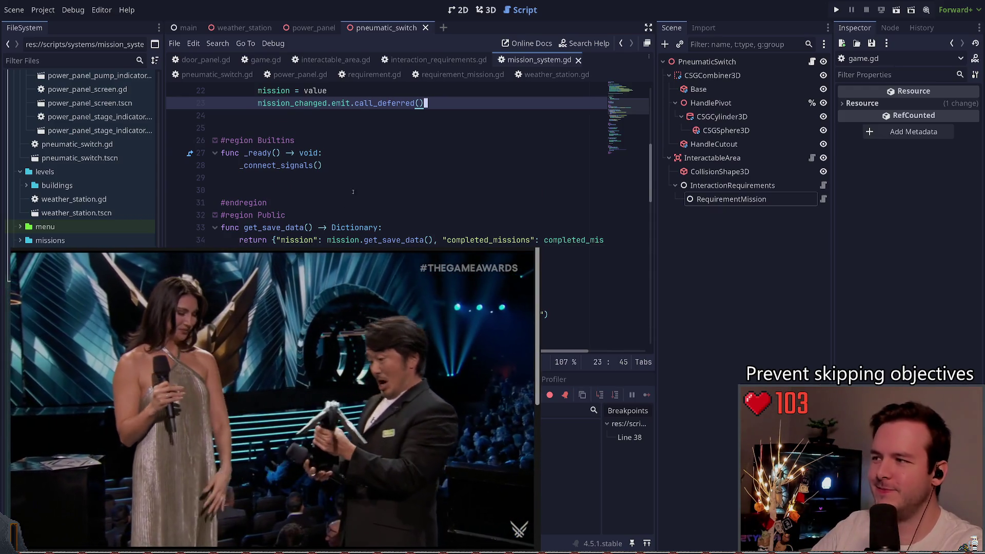
pyautogui.scroll(-2, 399, 217)
pyautogui.scroll(3, 393, 208)
pyautogui.click(393, 209)
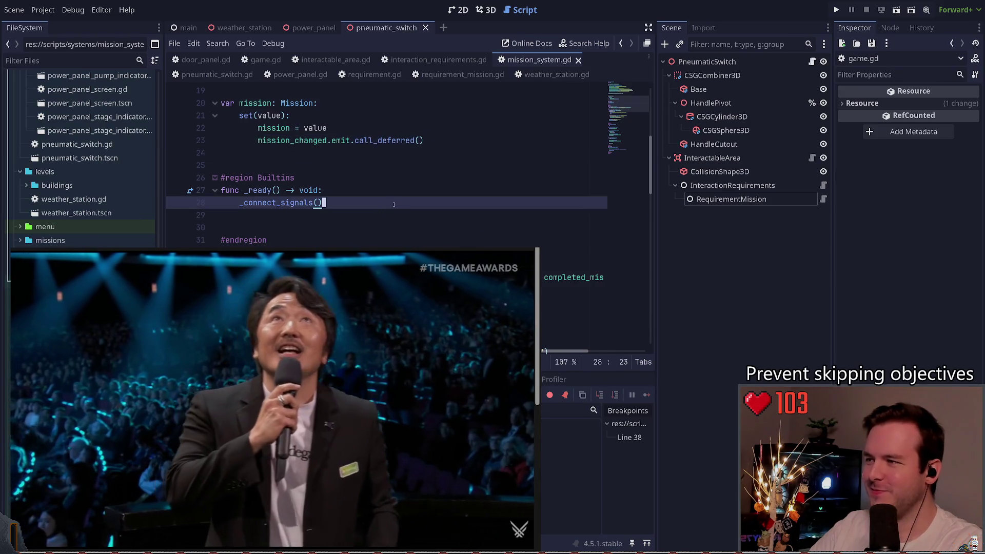
pyautogui.scroll(-5, 405, 213)
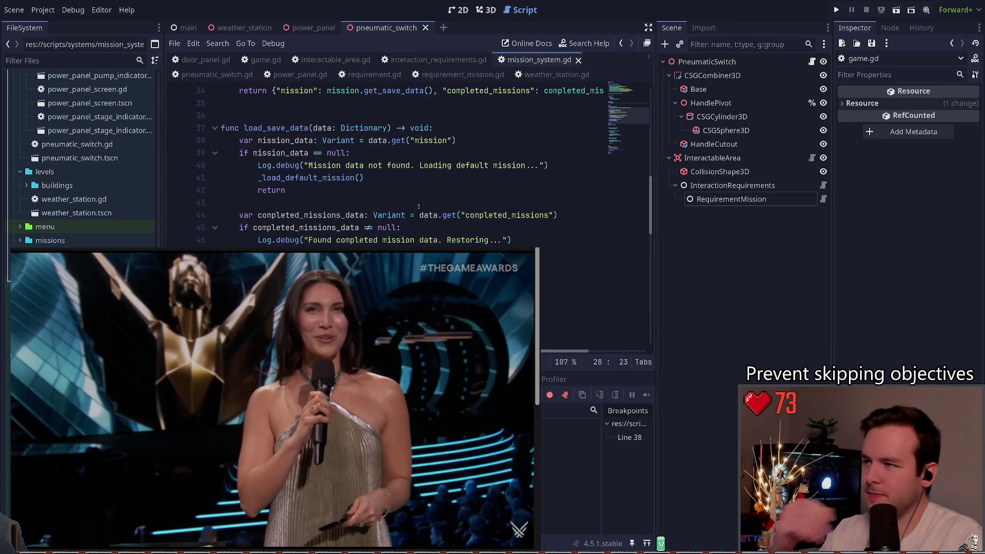
# - Check load_save_data in mission_system.gd, then switch to requirement_mission.gd
pyautogui.click(417, 204)
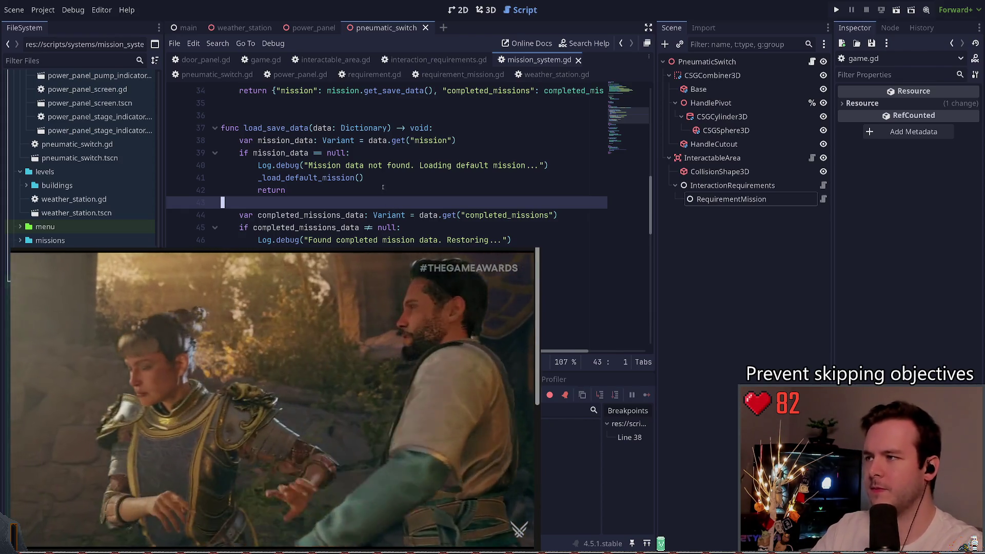
pyautogui.scroll(2, 405, 205)
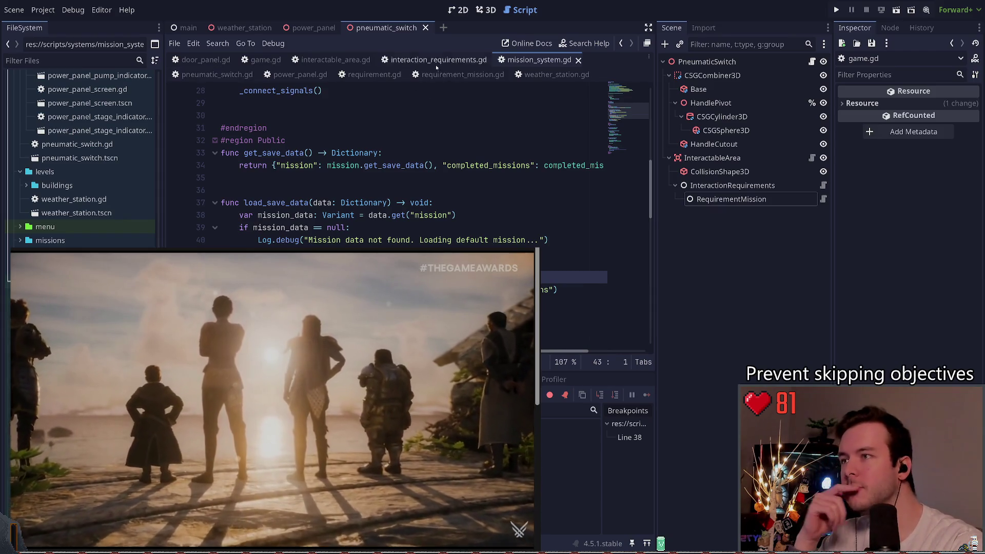
pyautogui.click(456, 75)
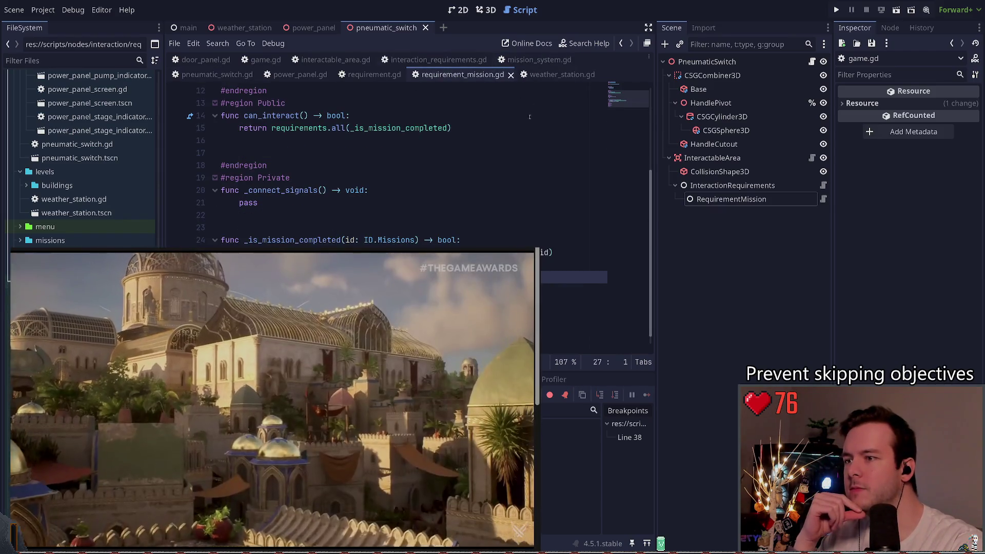
# - Give the completed_missions.get lookup a false default, split the line, and run the project
pyautogui.press('BackSpace')
pyautogui.press('BackSpace')
pyautogui.write(', false')
pyautogui.click(310, 253)
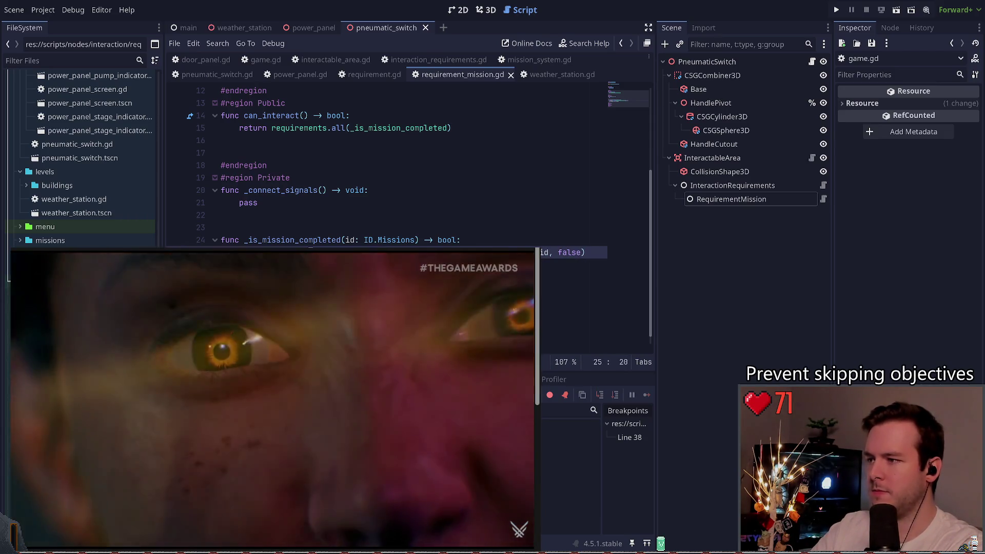
pyautogui.press('Return')
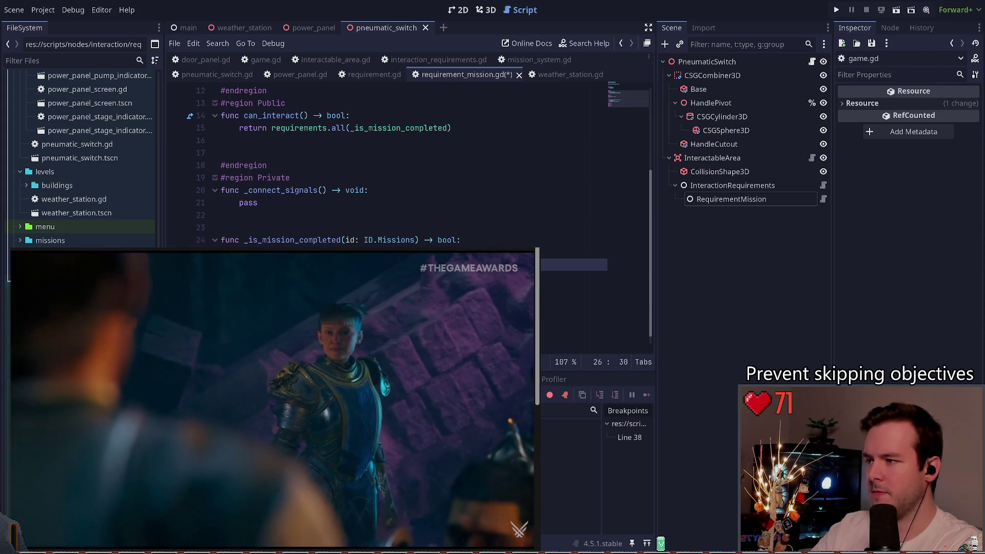
pyautogui.hotkey('ctrl', 'v')
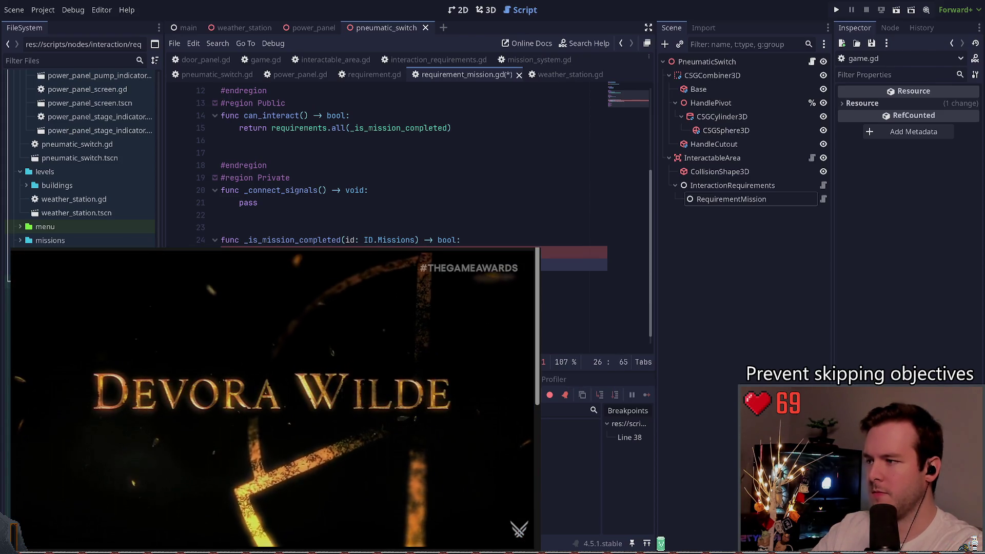
pyautogui.hotkey('ctrl', 'z')
pyautogui.hotkey('ctrl', 'z')
pyautogui.hotkey('ctrl', 'z')
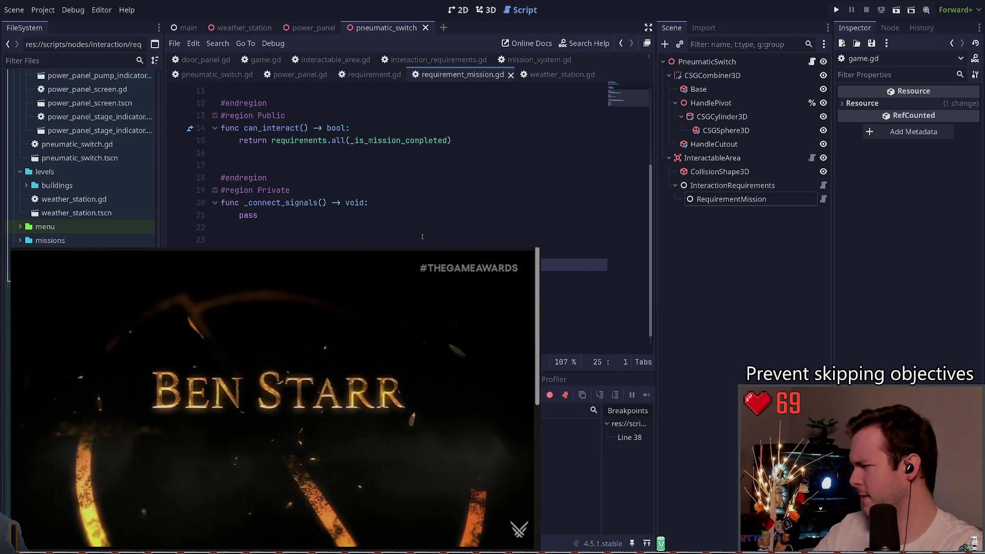
pyautogui.click(837, 9)
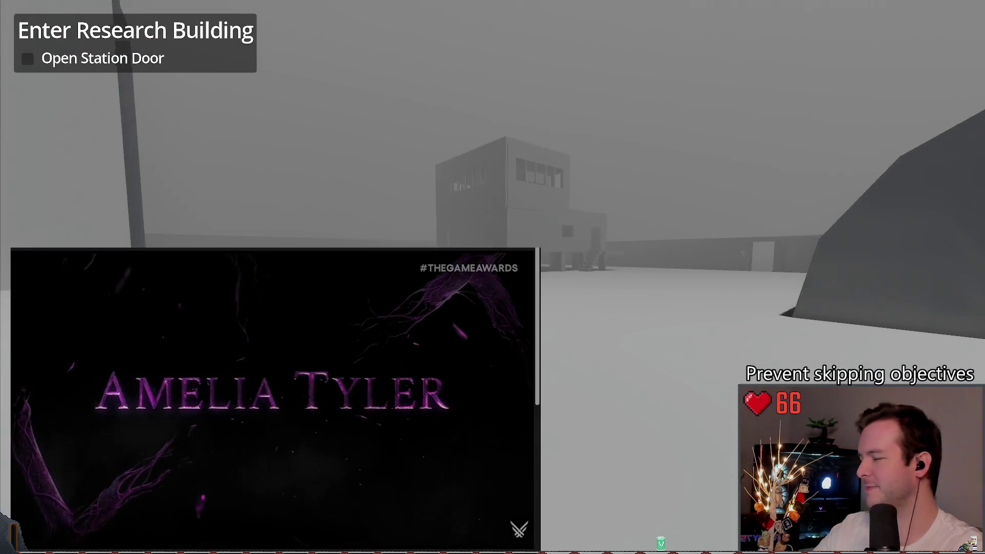
# - Walk into the dark power-panel room, back out, and quit the game from the pause menu
pyautogui.press('w')
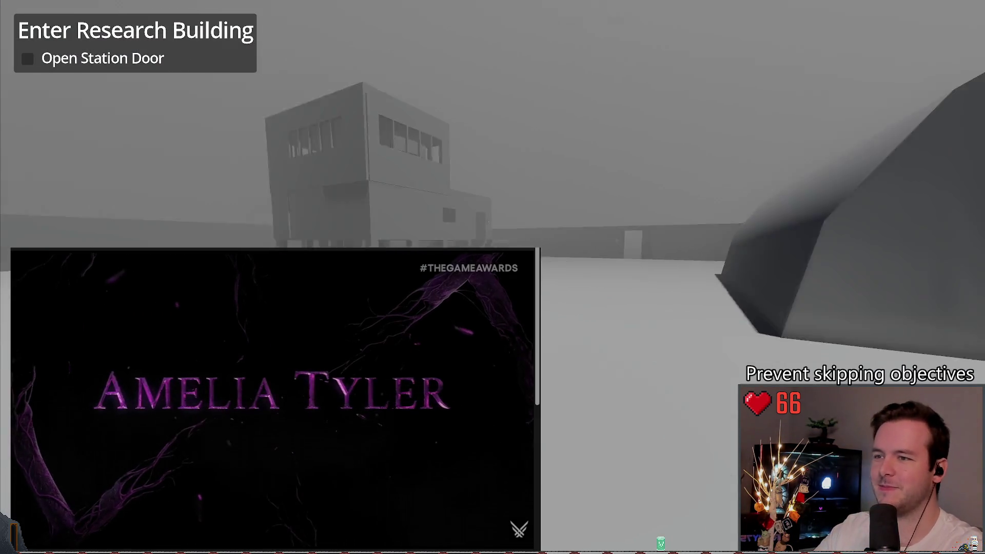
pyautogui.press('w')
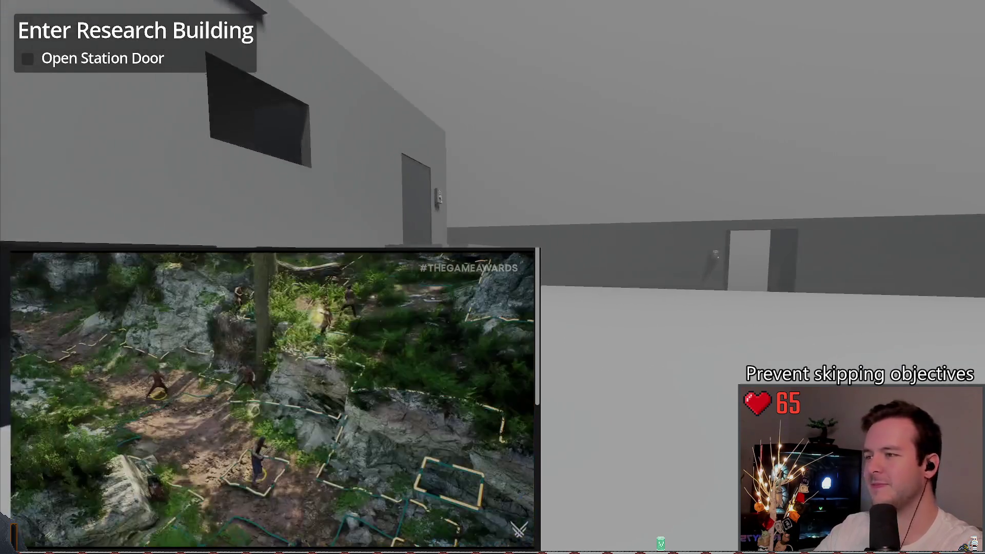
pyautogui.press('w')
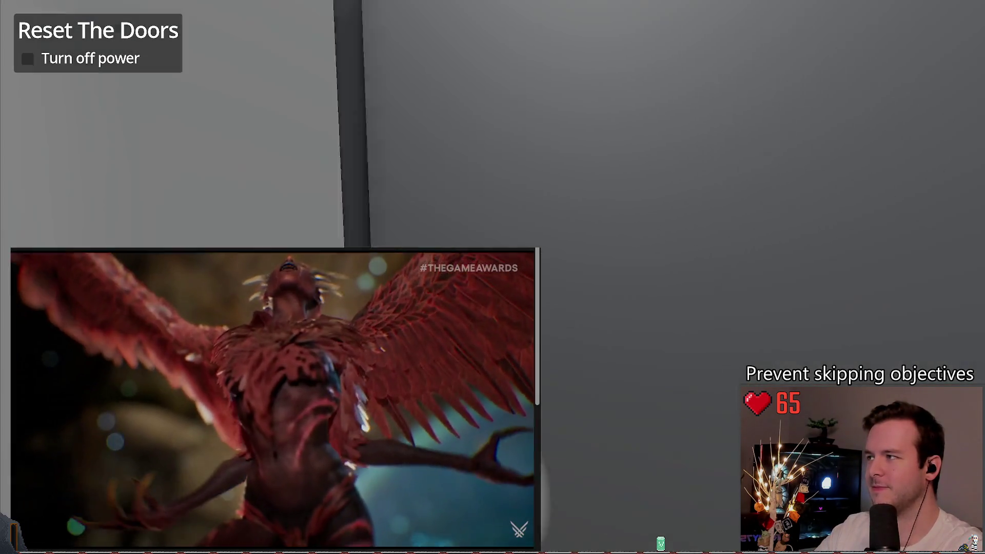
pyautogui.press('w')
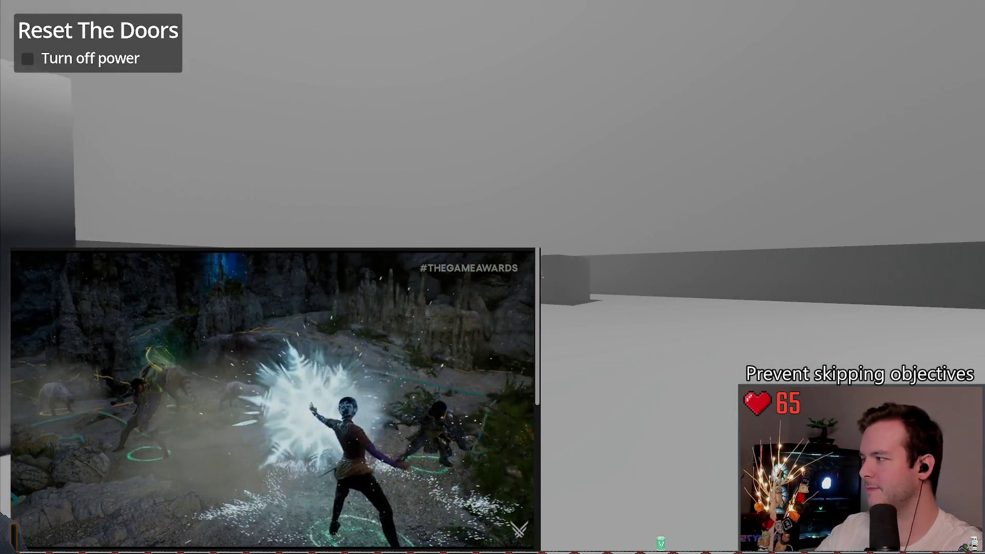
pyautogui.press('w')
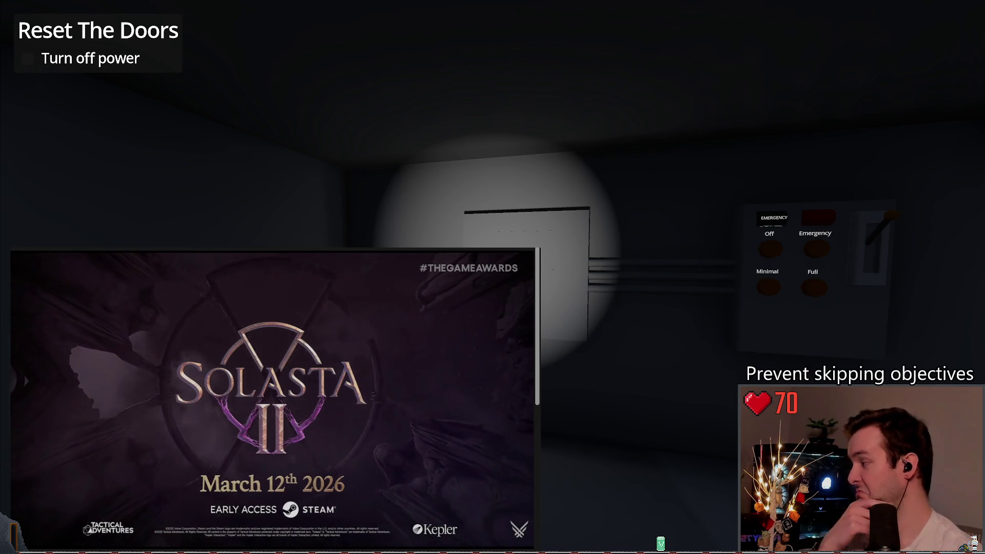
pyautogui.press('w')
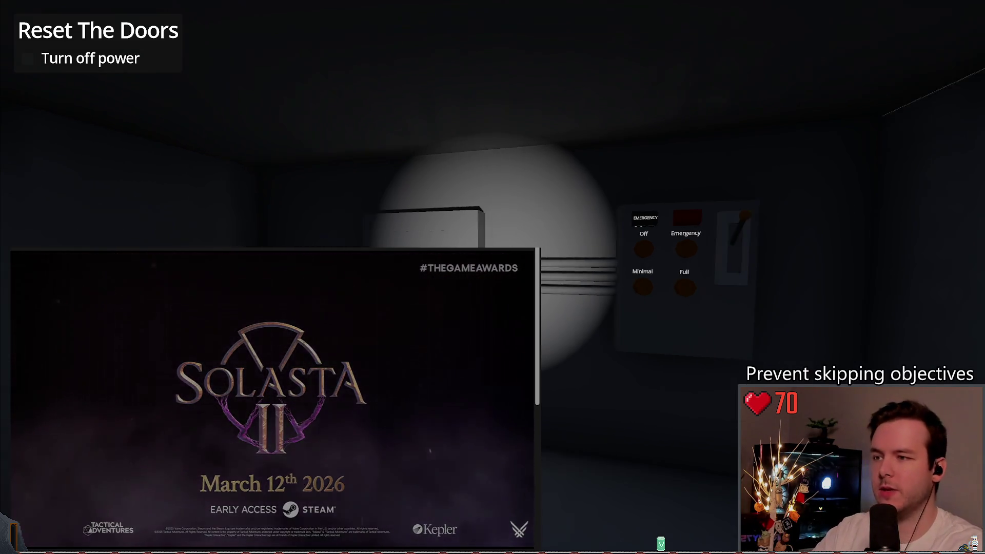
pyautogui.press('w')
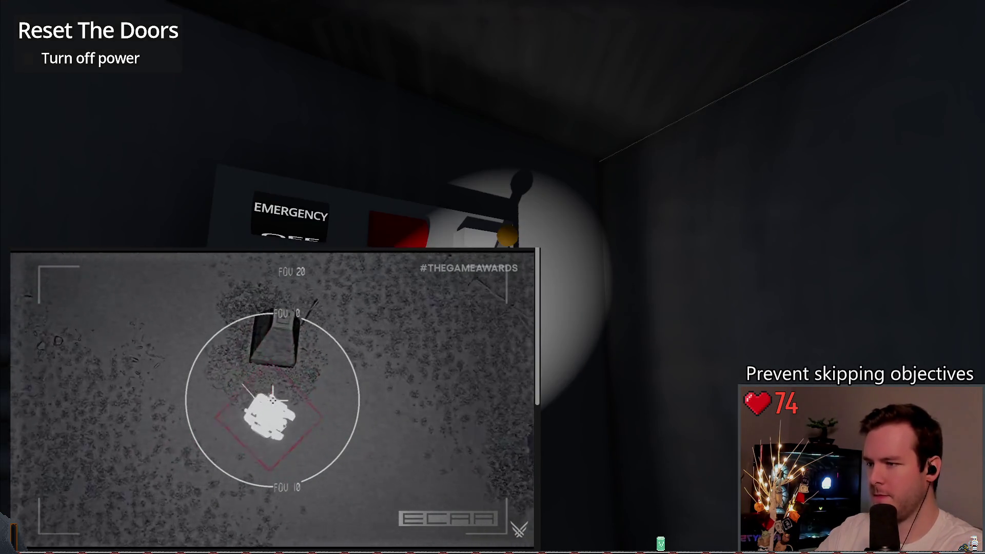
pyautogui.press('s')
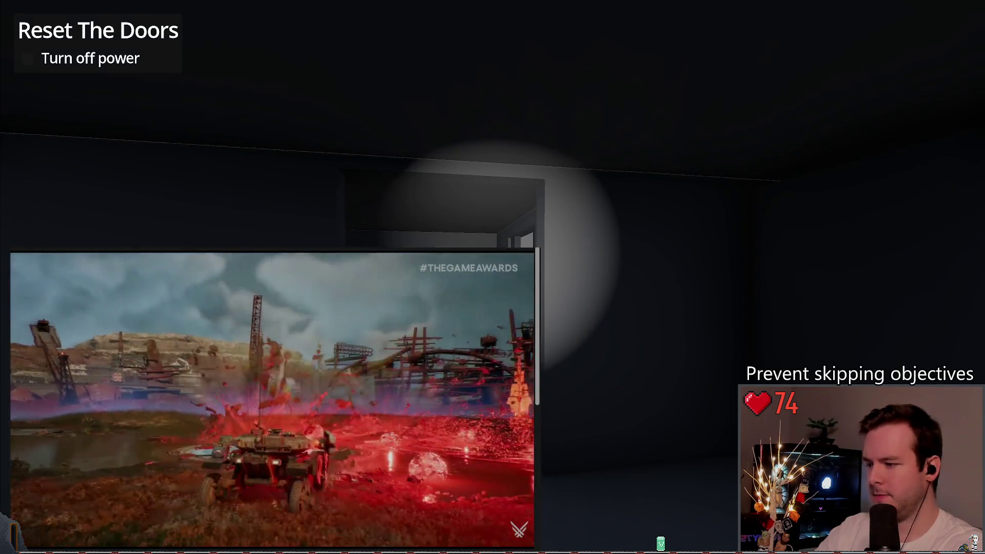
pyautogui.press('w')
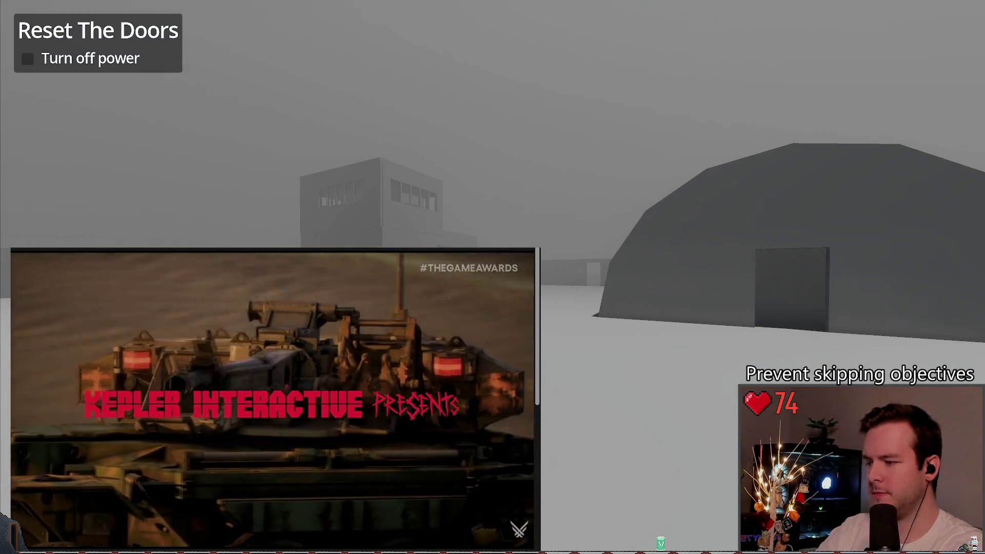
pyautogui.press('Escape')
pyautogui.press('Escape')
pyautogui.press('Return')
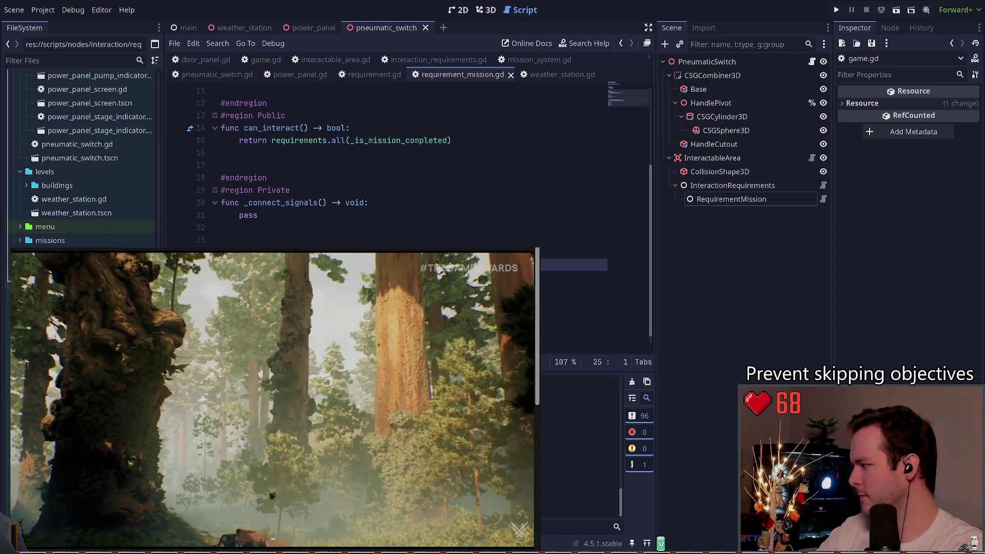
# - Review lines 23–29 of requirement_mission.gd, then show the InteractableArea node's properties
pyautogui.click(222, 239)
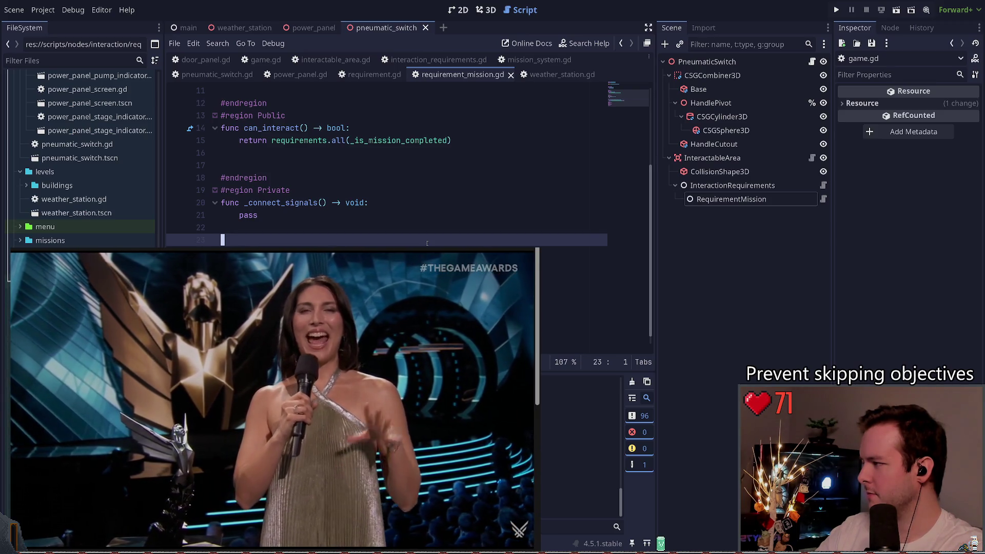
pyautogui.click(390, 252)
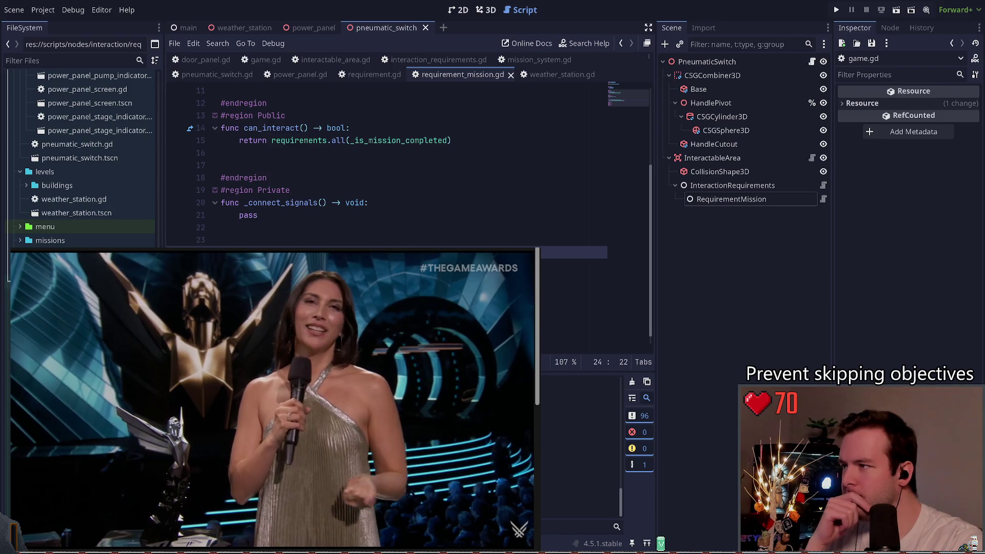
pyautogui.click(223, 240)
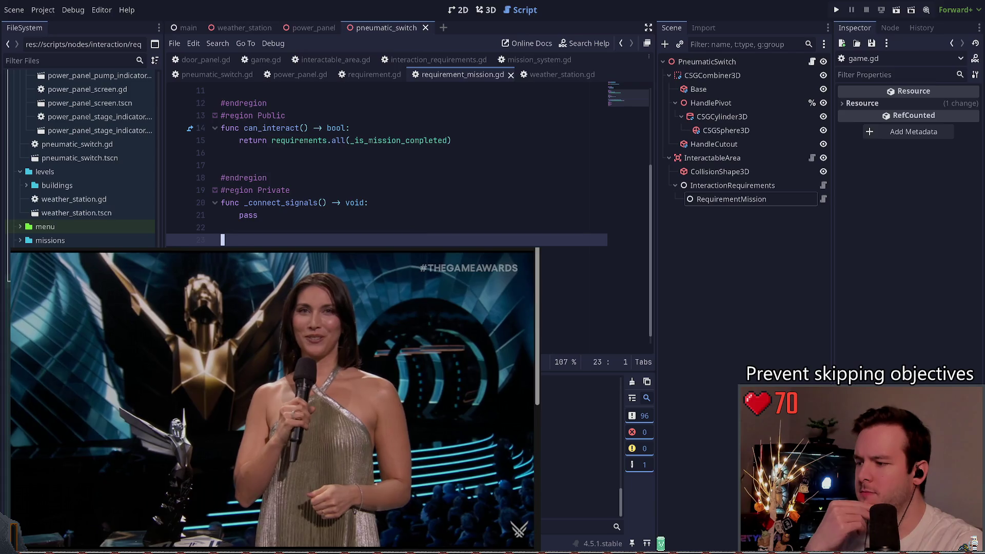
pyautogui.click(281, 315)
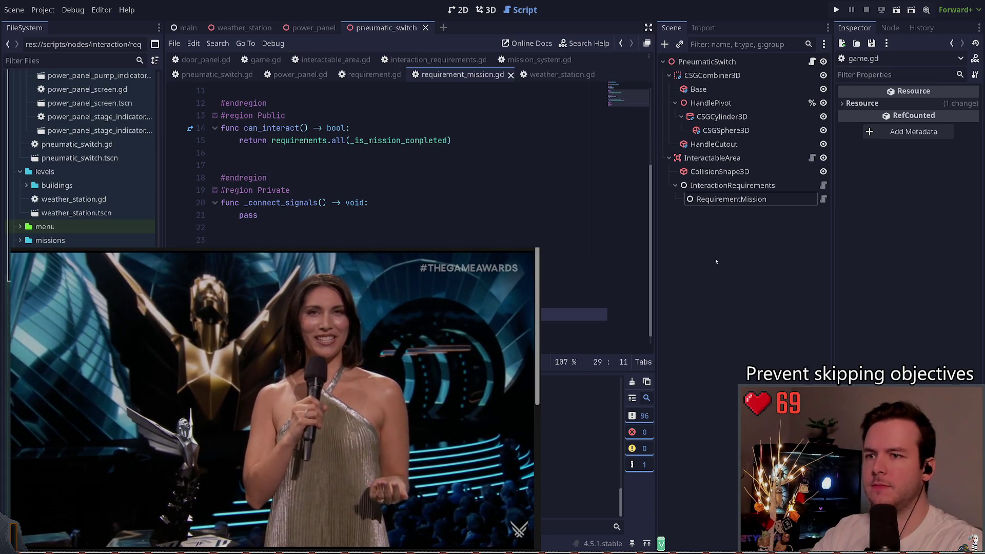
pyautogui.click(714, 157)
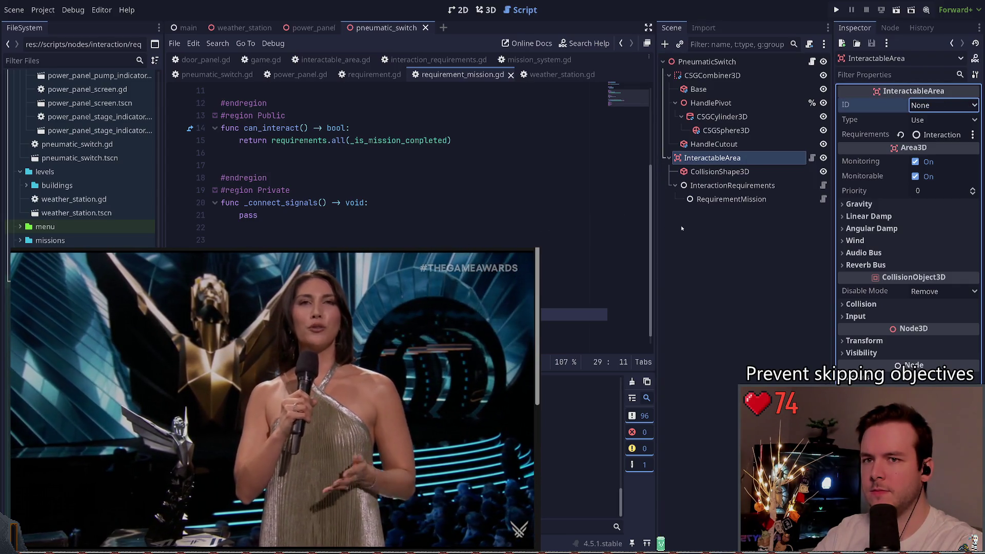
# - Scroll through requirement_mission.gd and open pneumatic_switch.gd from the script list
pyautogui.scroll(5, 407, 218)
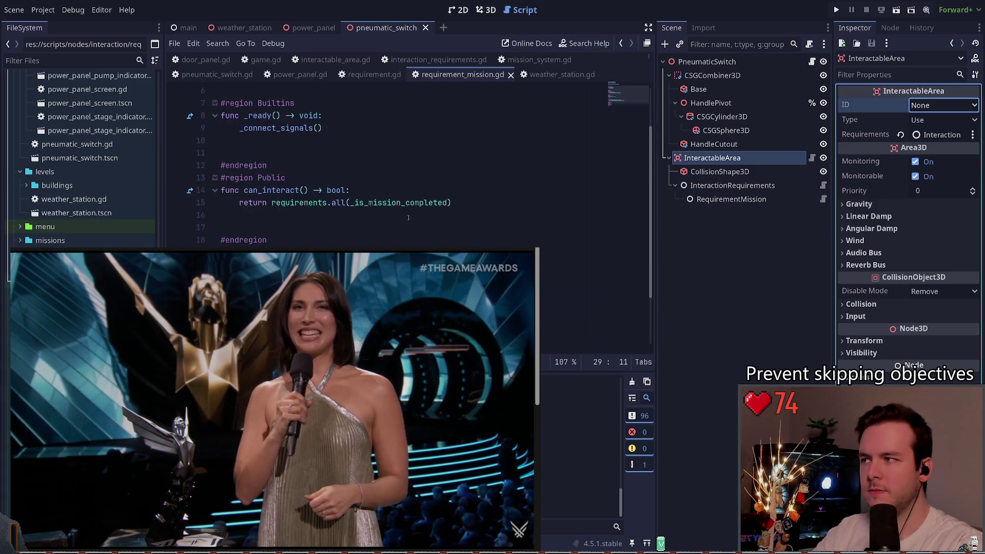
pyautogui.scroll(-4, 438, 200)
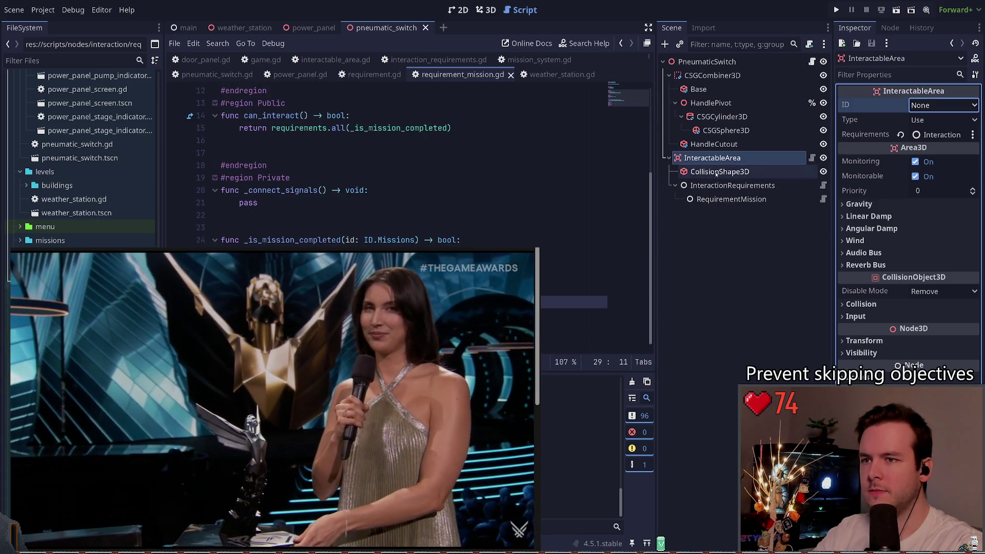
pyautogui.click(812, 61)
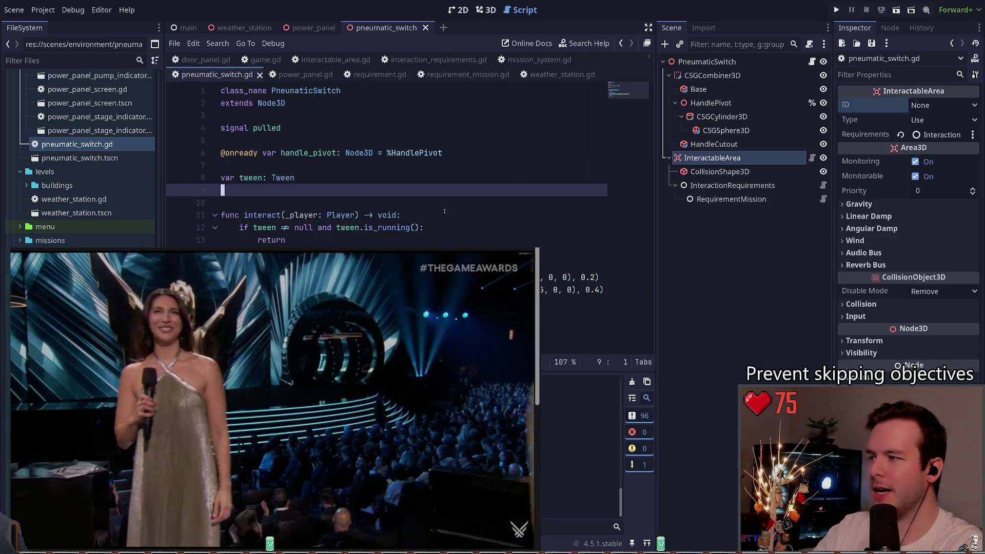
pyautogui.click(403, 215)
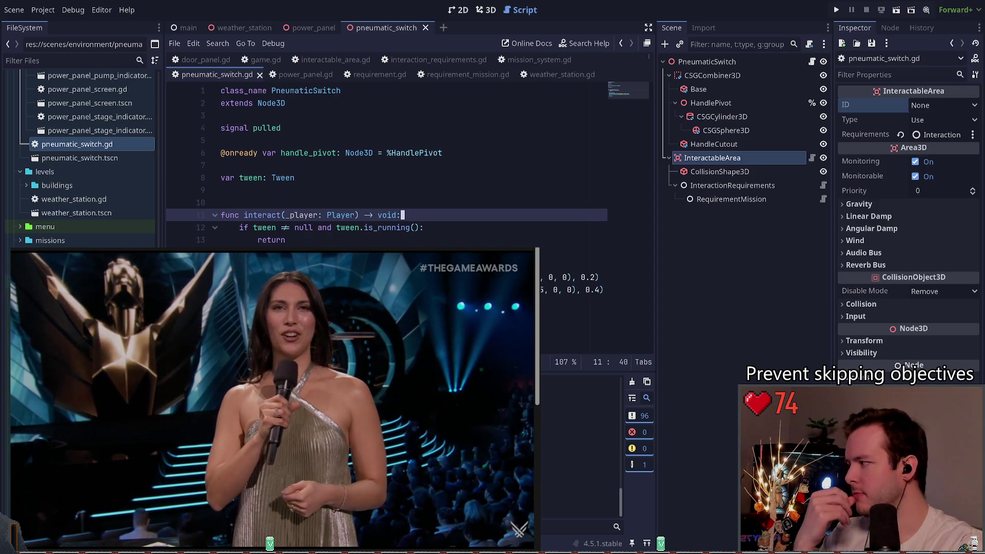
pyautogui.click(332, 242)
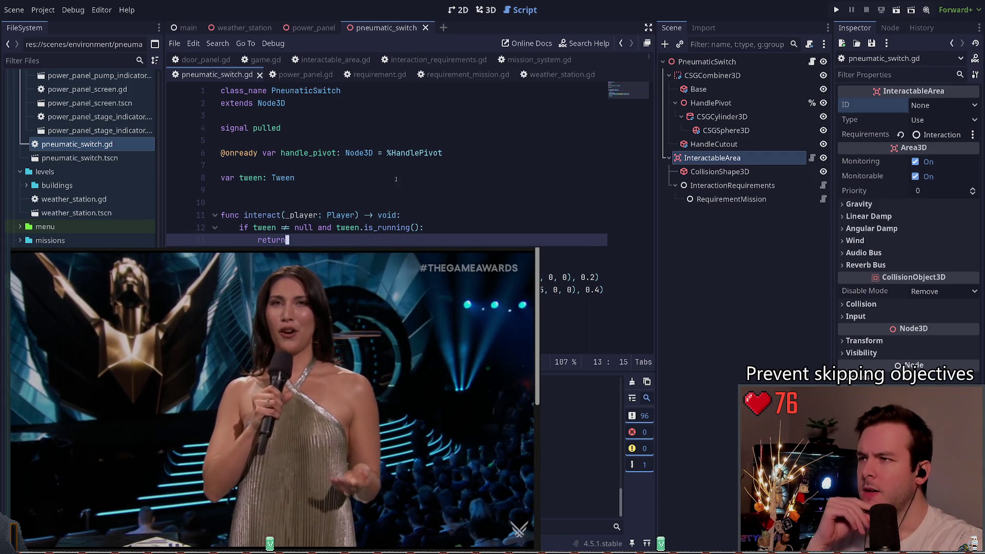
pyautogui.click(260, 74)
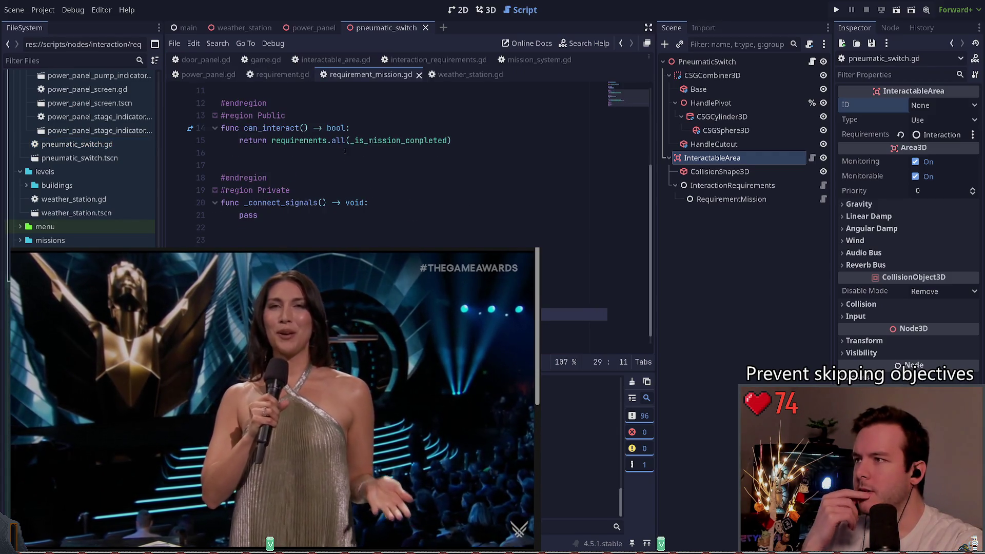
pyautogui.click(204, 59)
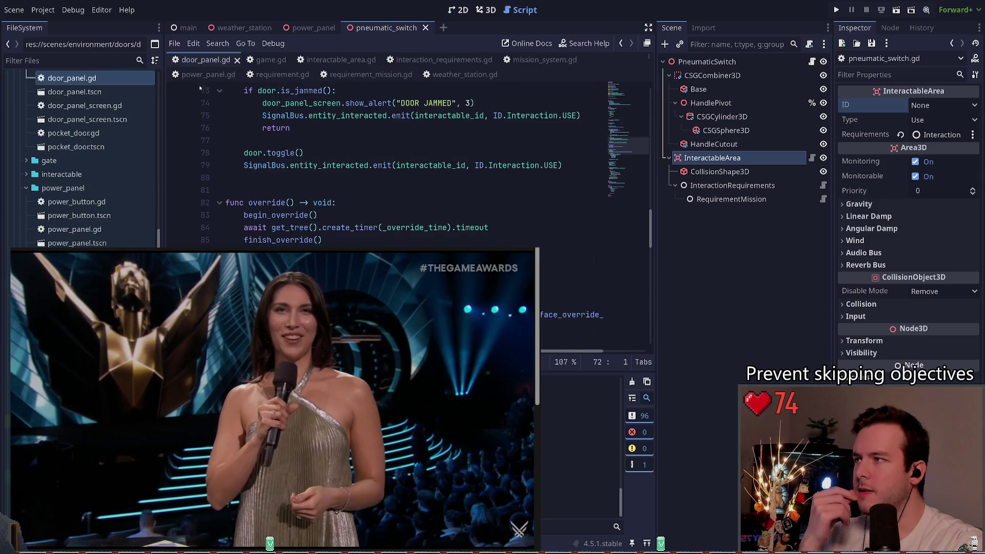
pyautogui.click(205, 74)
pyautogui.scroll(-3, 330, 122)
pyautogui.click(331, 122)
pyautogui.scroll(-3, 332, 144)
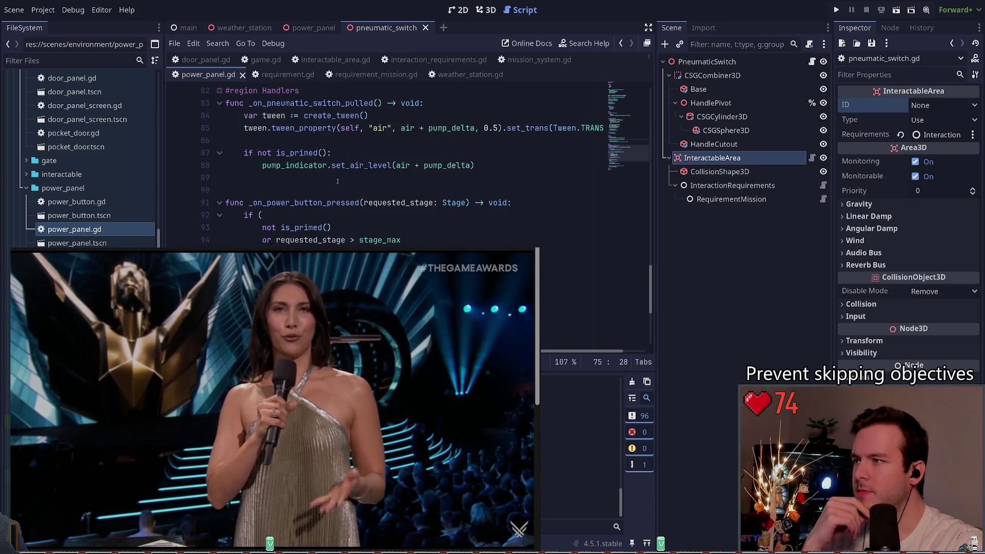
pyautogui.scroll(12, 331, 187)
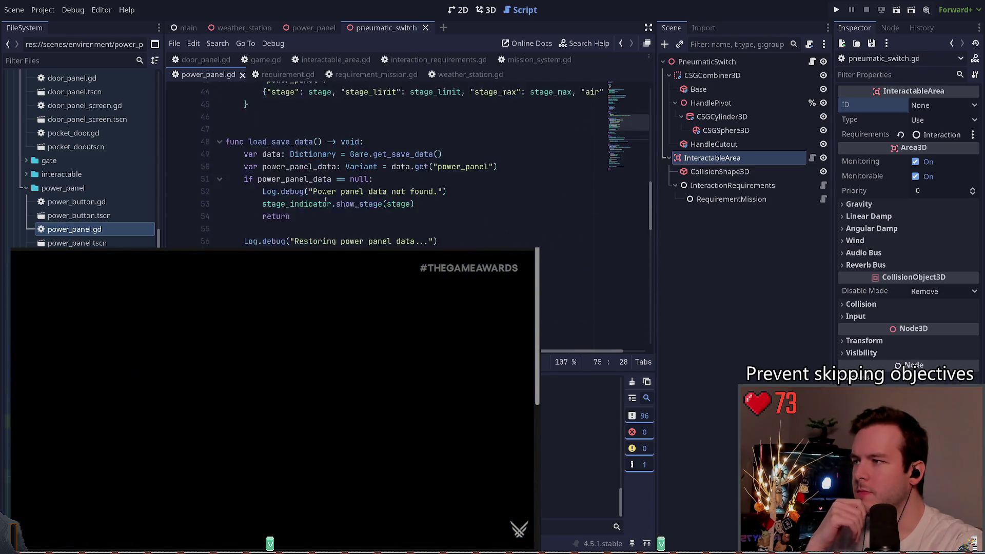
pyautogui.scroll(9, 326, 200)
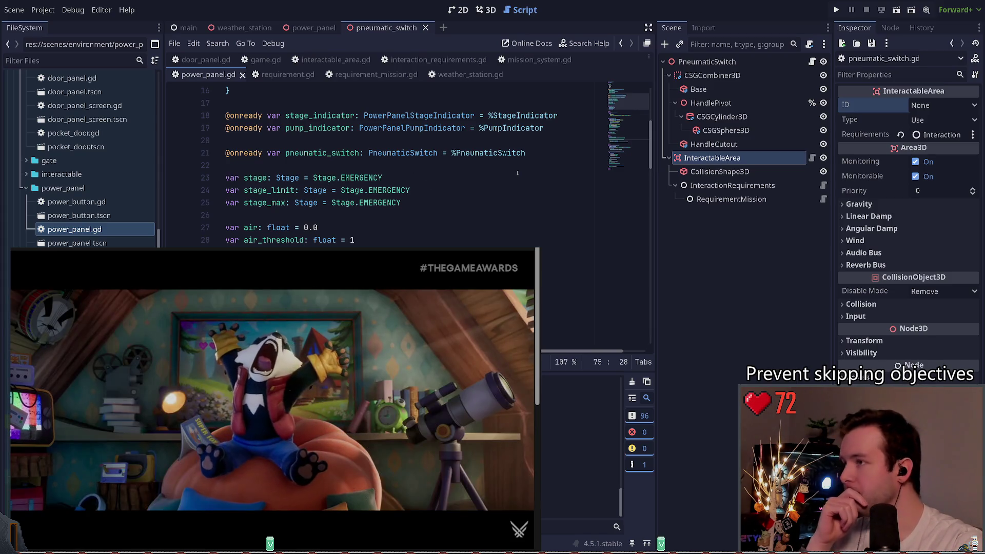
pyautogui.click(812, 61)
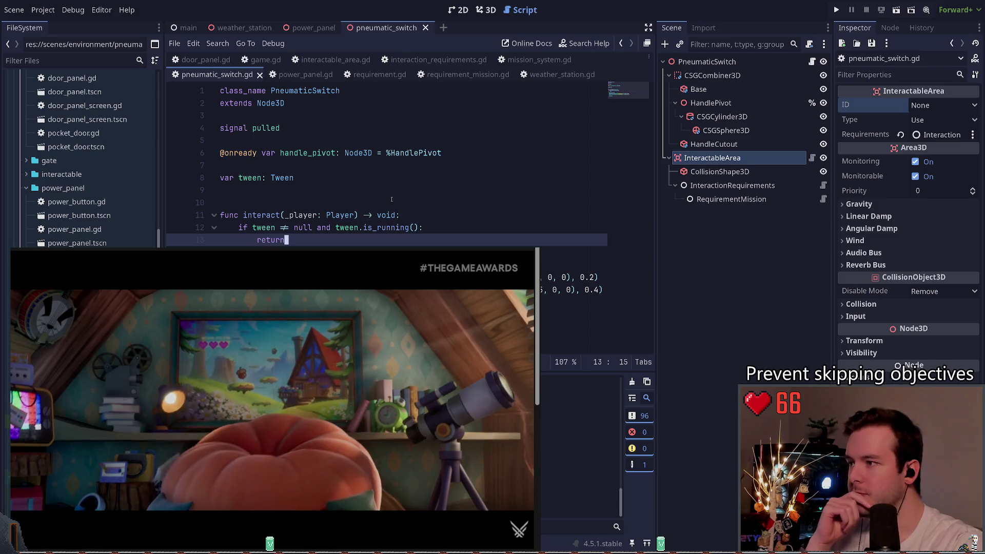
# - Insert a blank line after the early return, then review lines 15–19 including the 0.2 tween
pyautogui.press('Return')
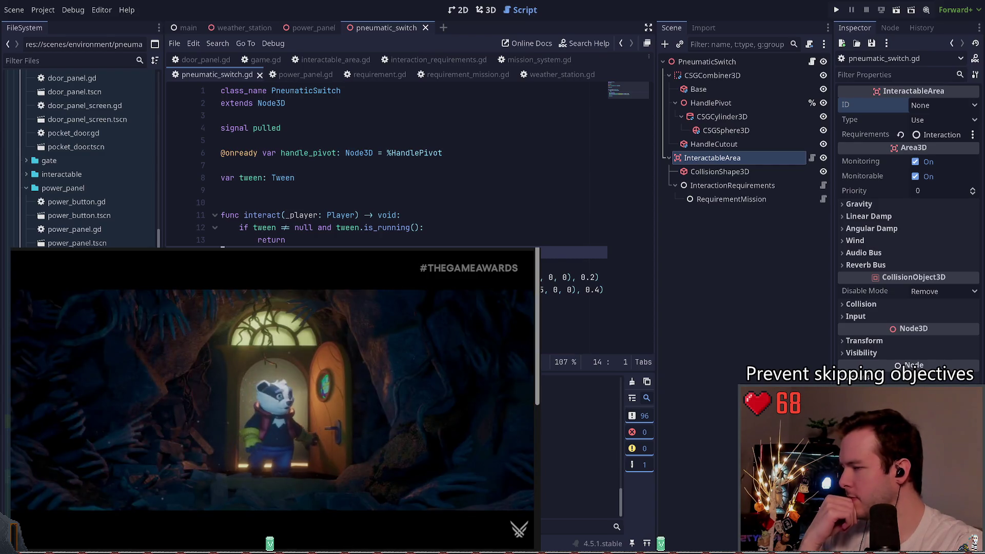
pyautogui.click(349, 315)
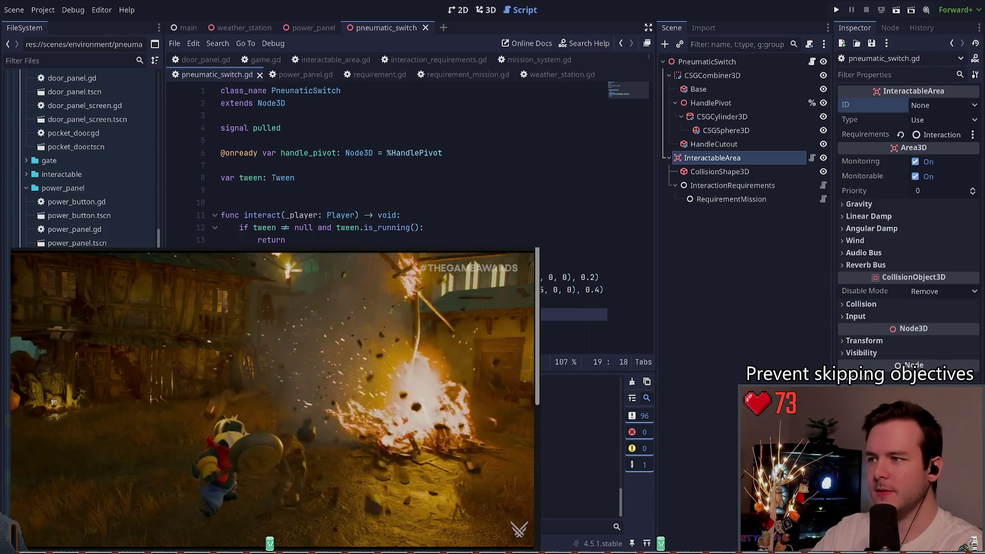
pyautogui.click(599, 277)
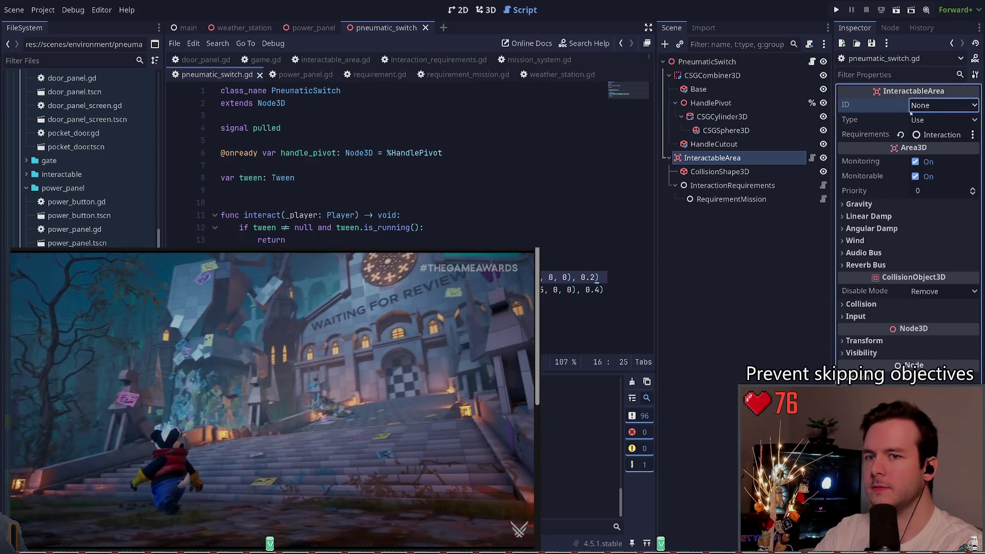
pyautogui.click(441, 265)
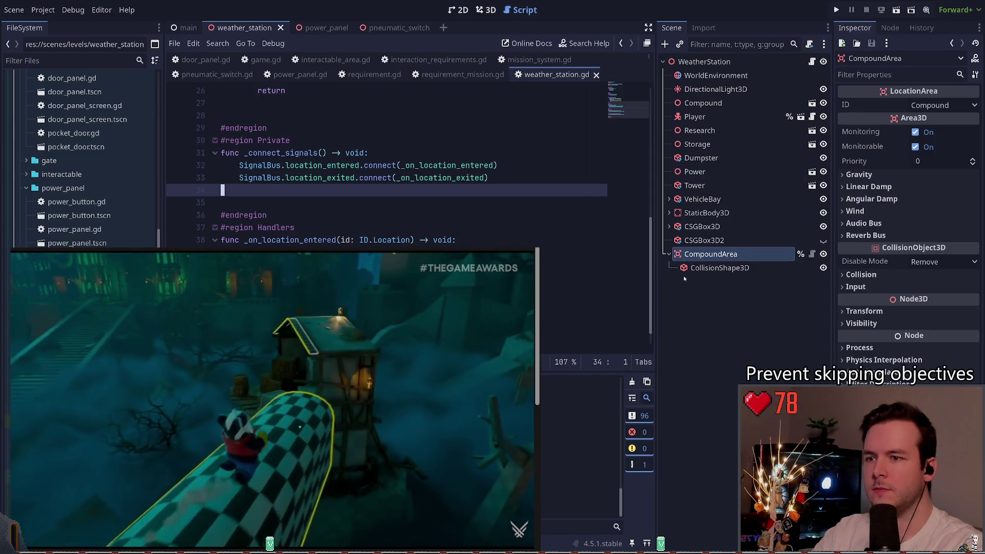
# - Check the Location enum in id.gd (COMPOUND = 0), then run the project for a playtest
pyautogui.click(383, 220)
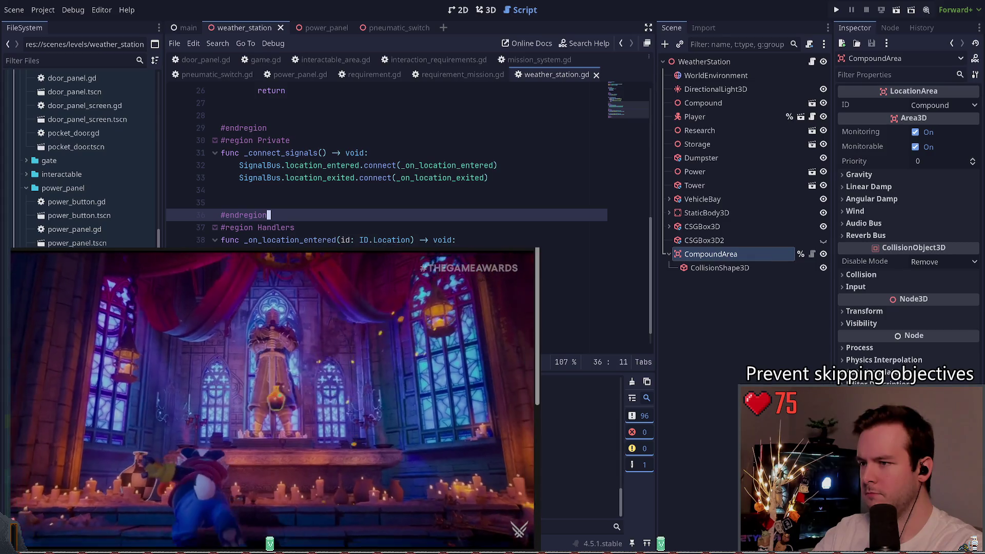
pyautogui.keyDown('ctrl'); pyautogui.click(391, 240); pyautogui.keyUp('ctrl')
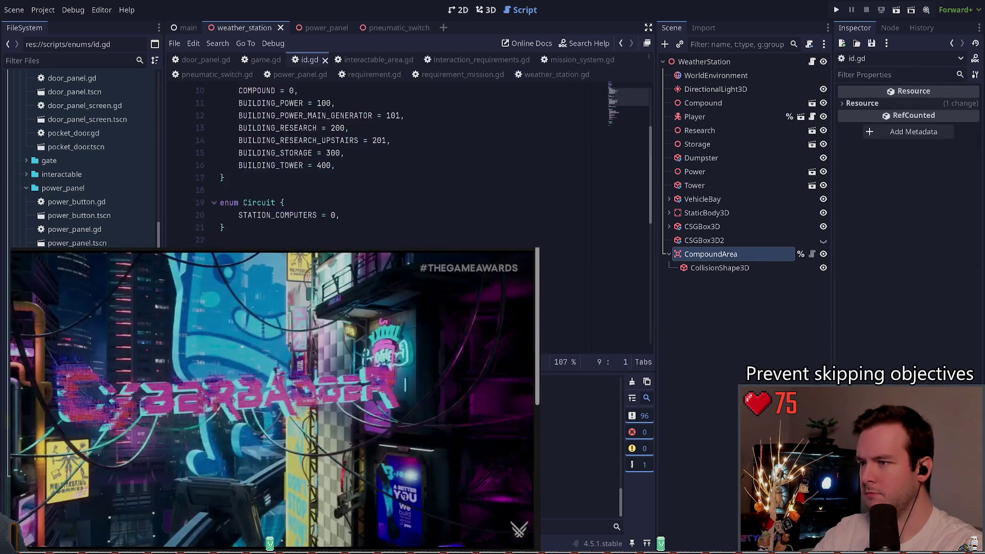
pyautogui.scroll(-2, 361, 240)
pyautogui.scroll(5, 361, 240)
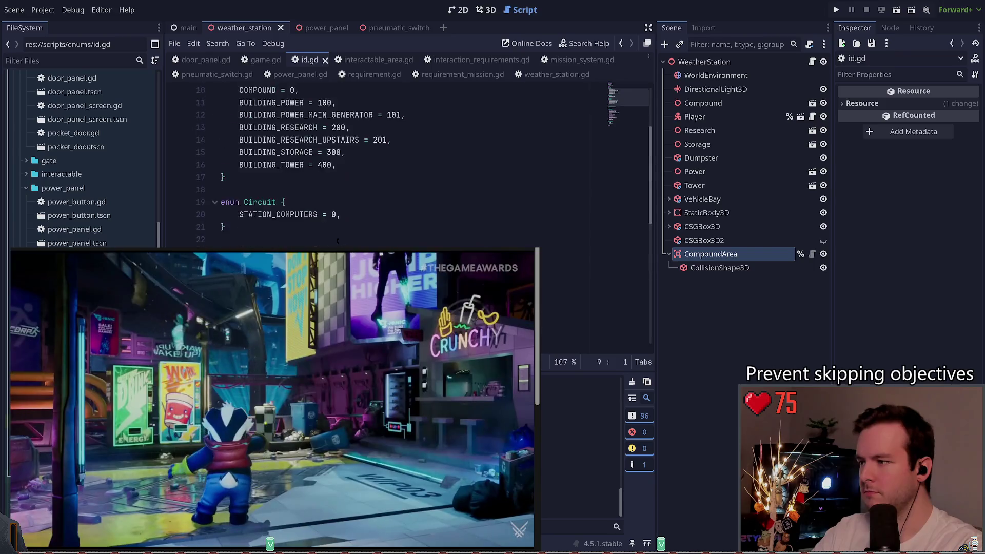
pyautogui.click(333, 204)
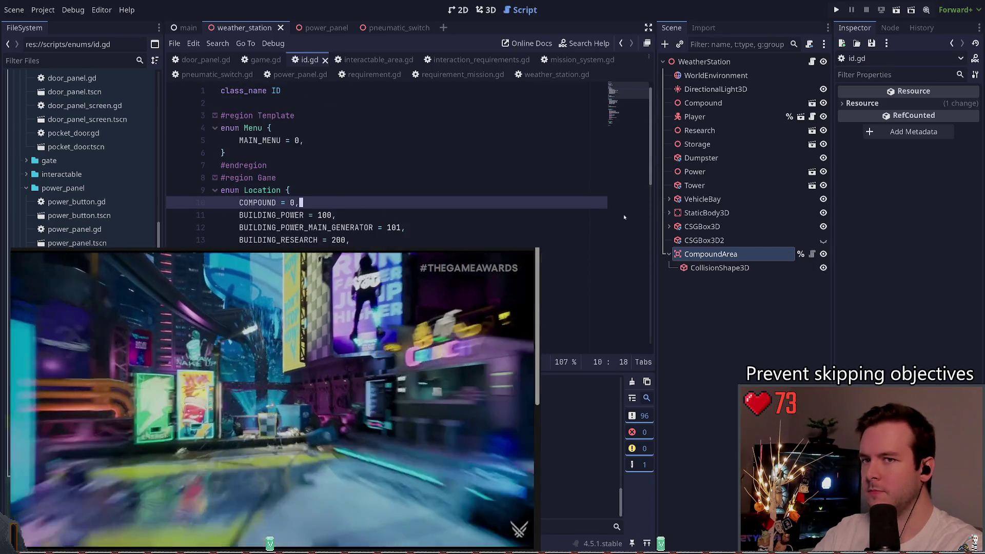
pyautogui.click(836, 10)
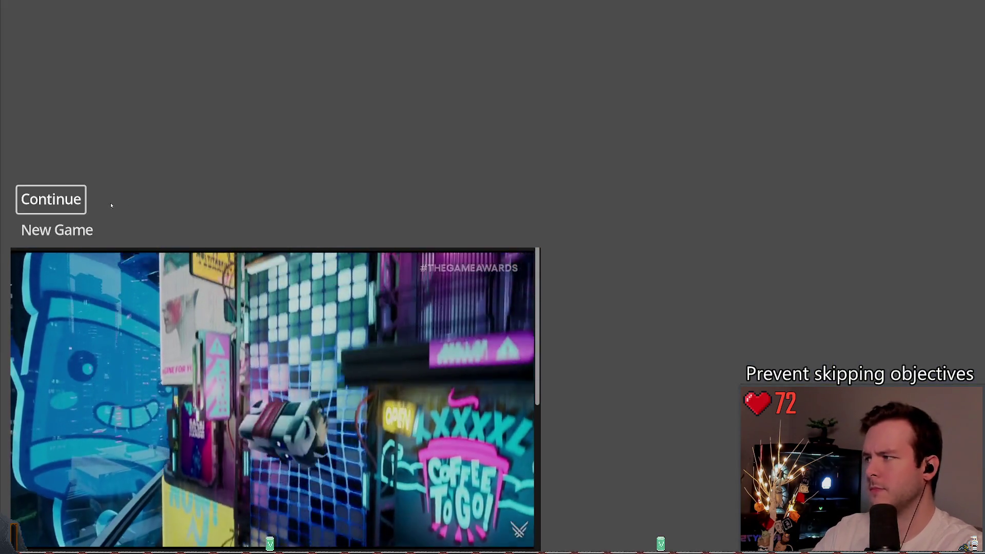
# - Continue the saved game and walk through the compound into the dark room and back
pyautogui.press('Return')
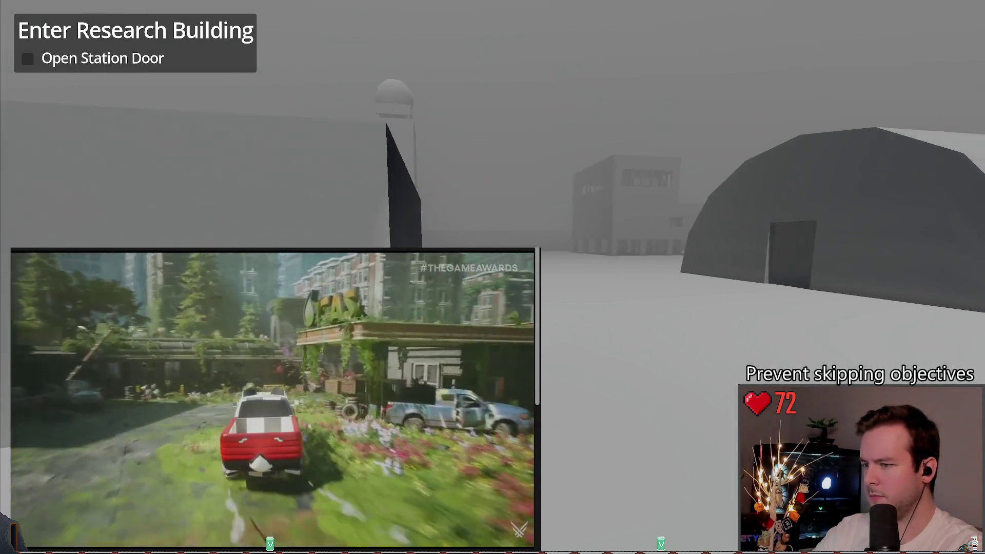
pyautogui.press('w')
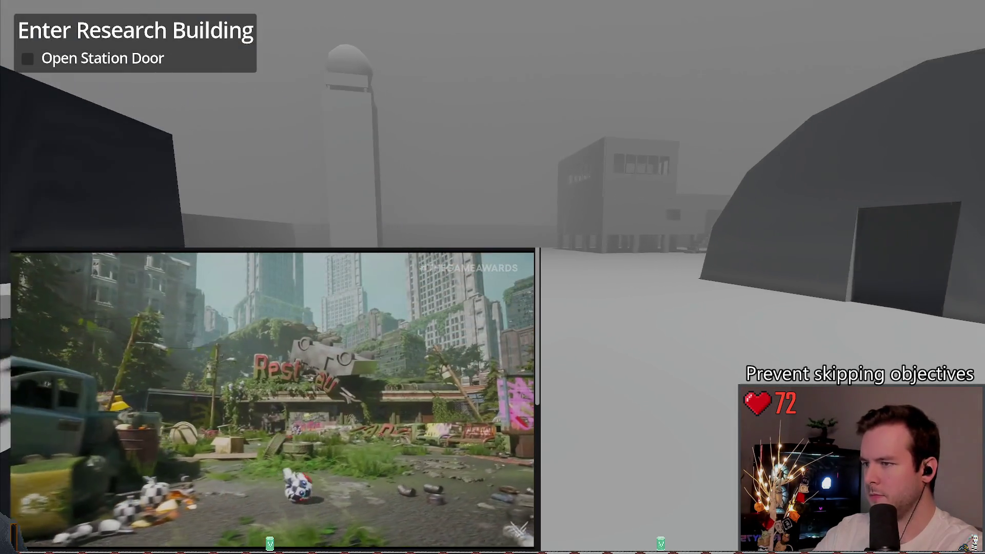
pyautogui.press('w')
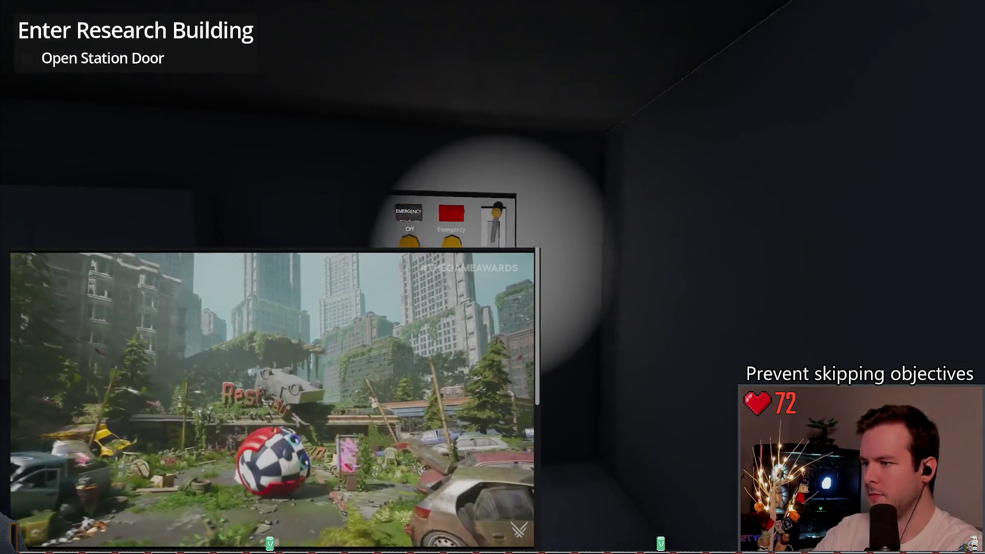
pyautogui.press('w')
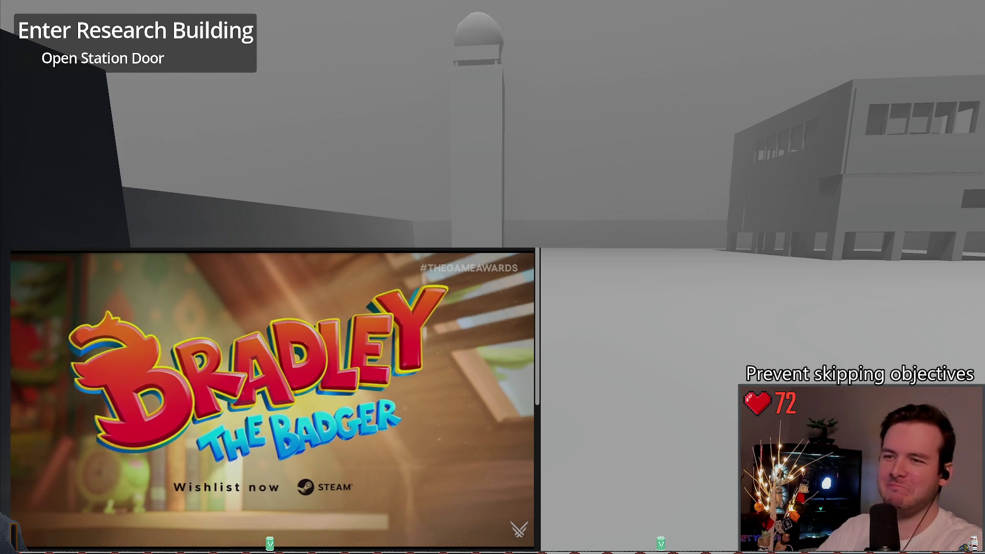
# - Restart the game with F8/F5 and walk toward the room with the status panel
pyautogui.press('F8')
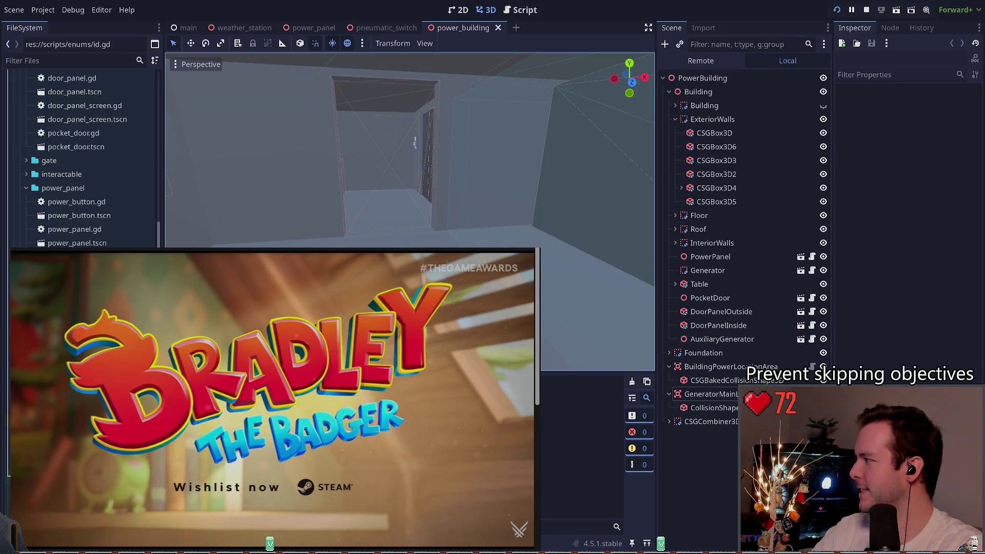
pyautogui.press('F5')
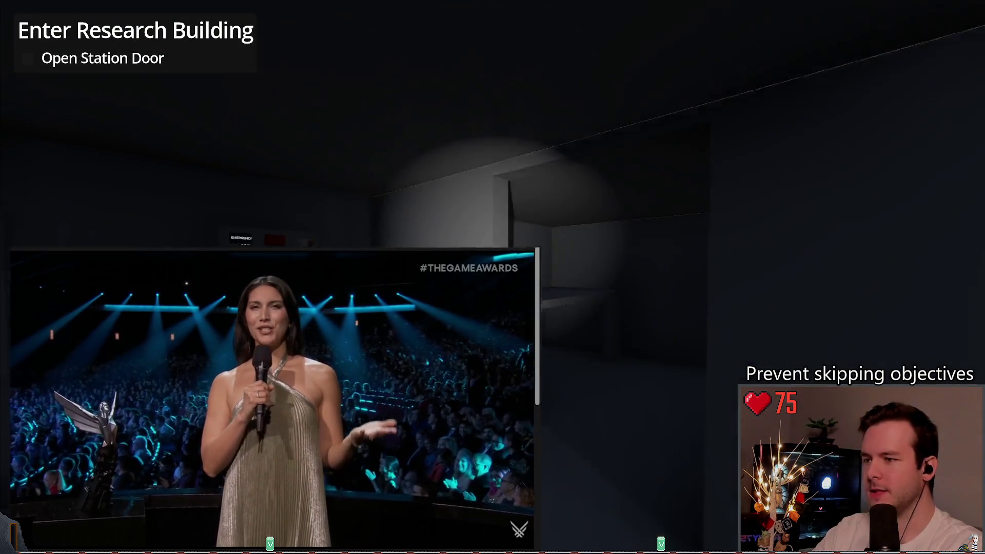
pyautogui.press('w')
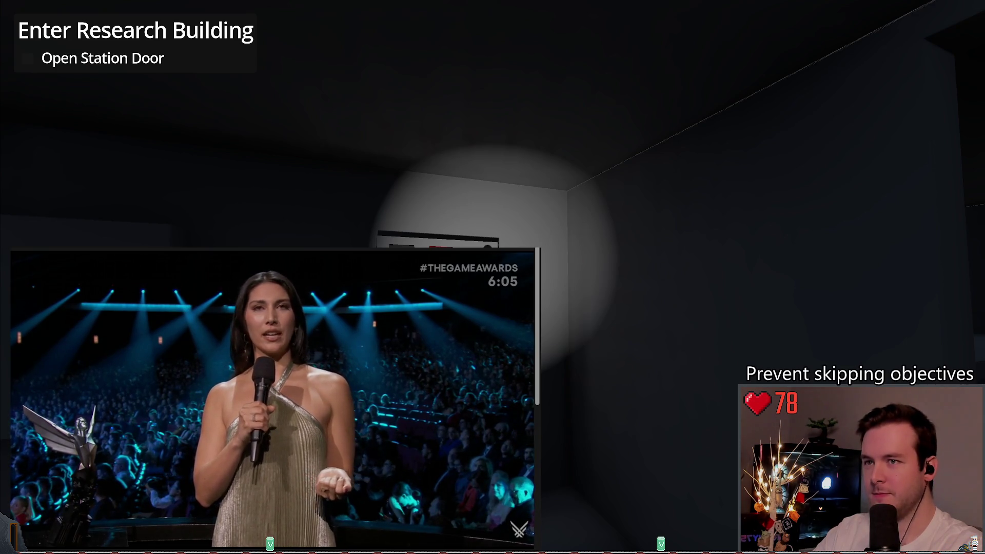
pyautogui.press('s')
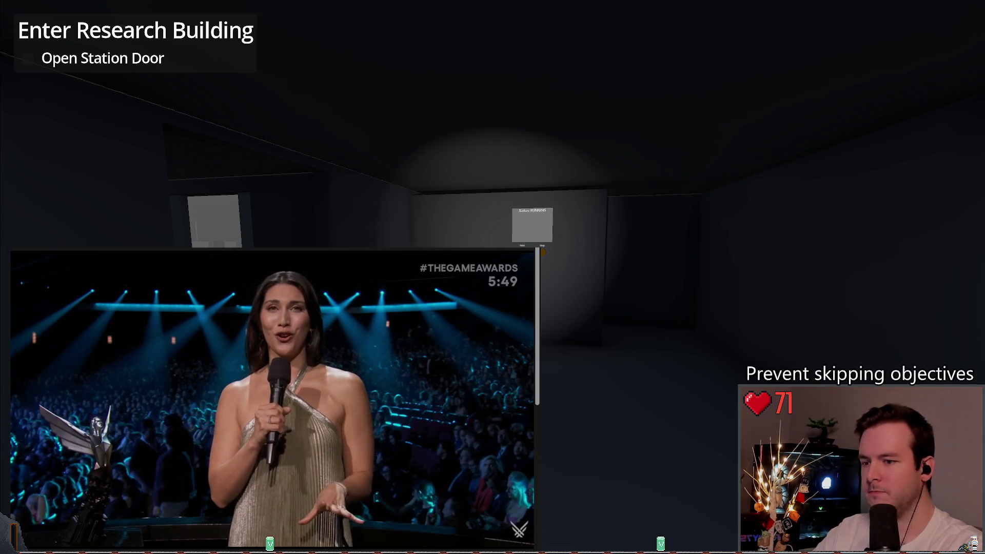
# - Walk up to the Status: RUNNING panel, face the emergency switch, then quit the playtest
pyautogui.press('w')
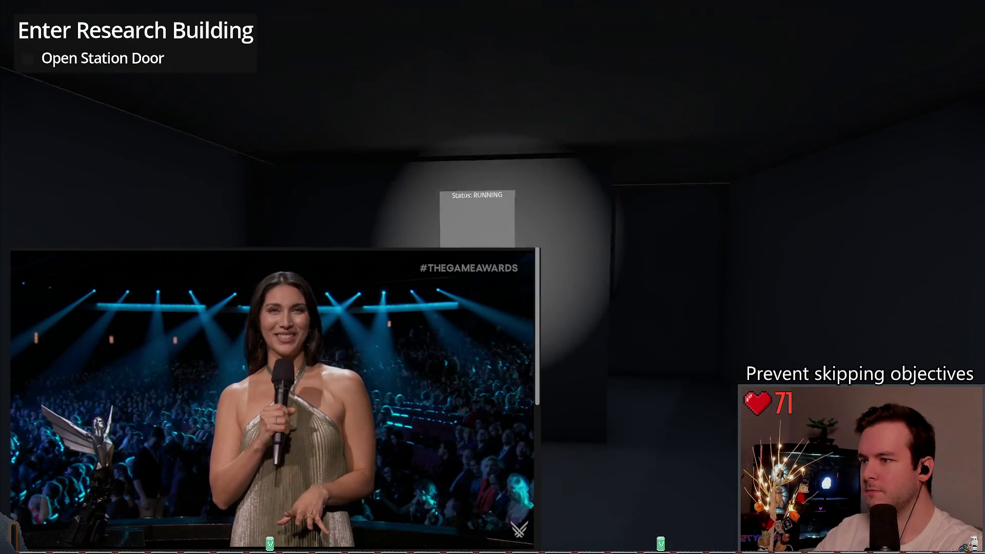
pyautogui.press('w')
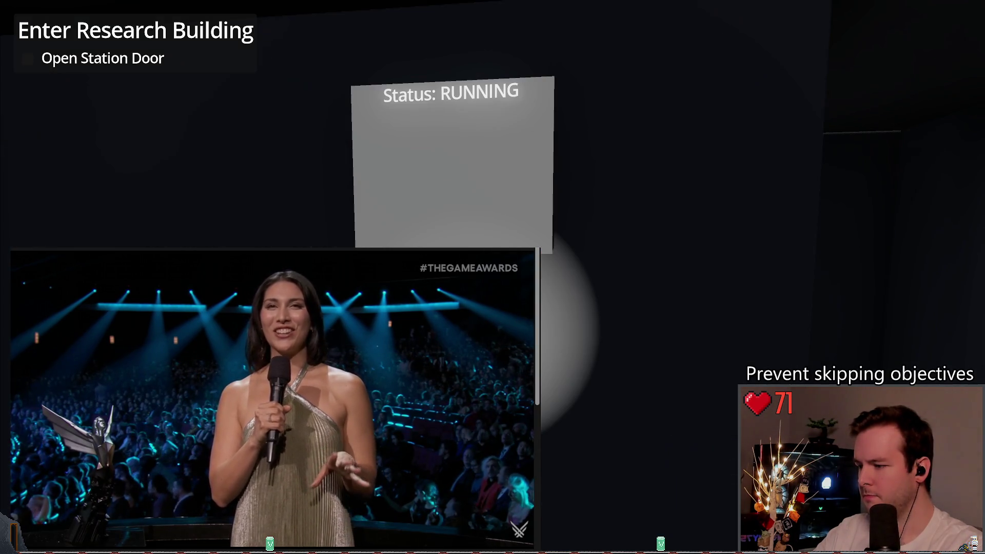
pyautogui.press('s')
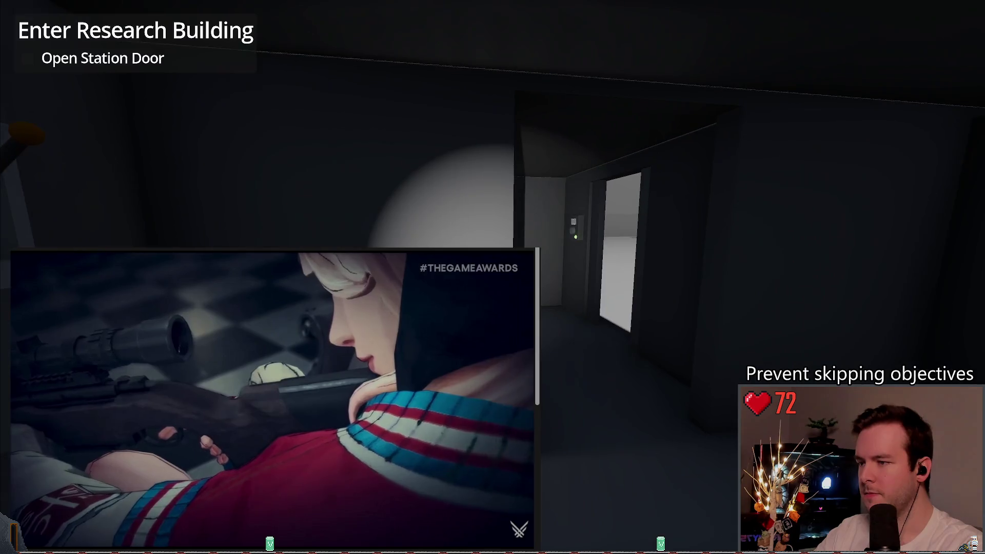
pyautogui.press('Escape')
pyautogui.press('F8')
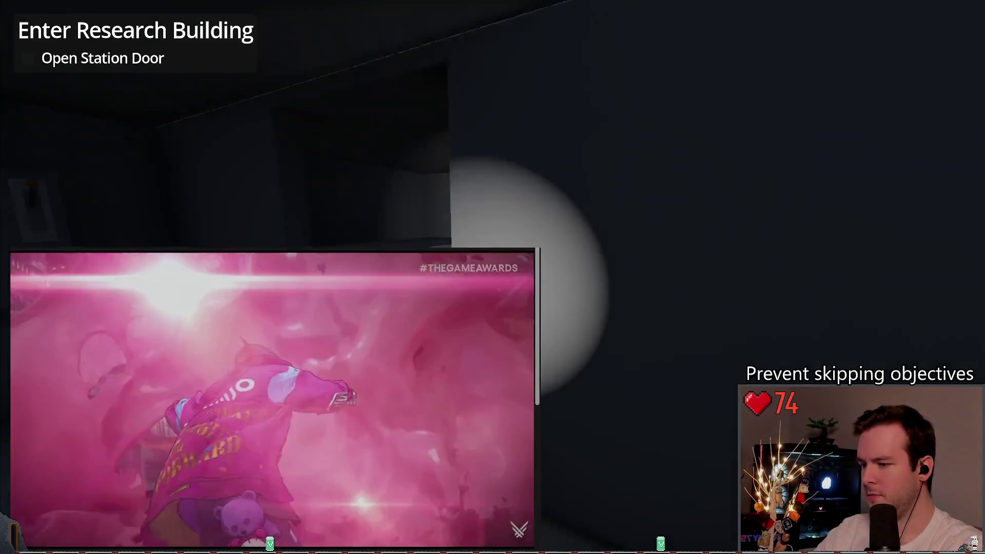
# - Walk past the wall panel into the research building until the objective updates to Reset The Doors
pyautogui.press('w')
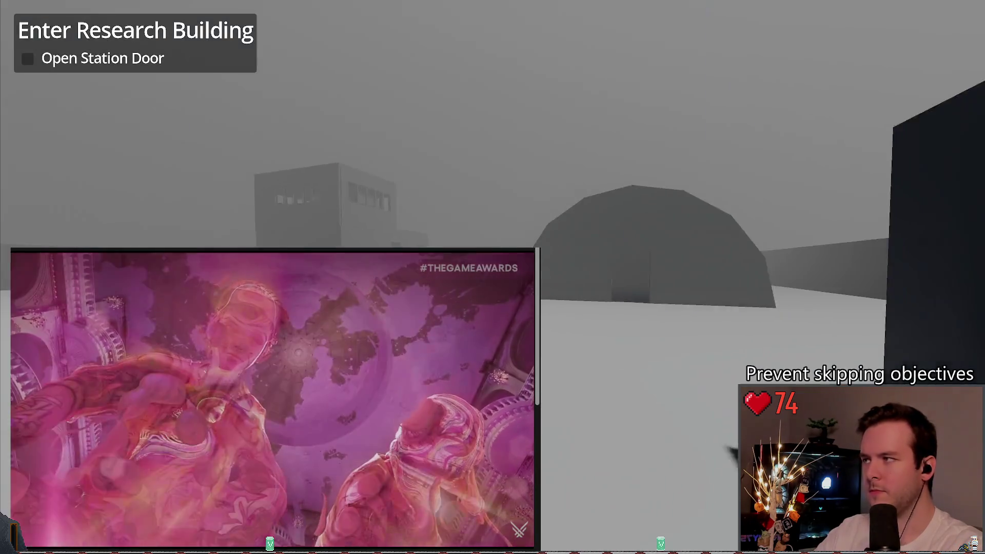
pyautogui.press('w')
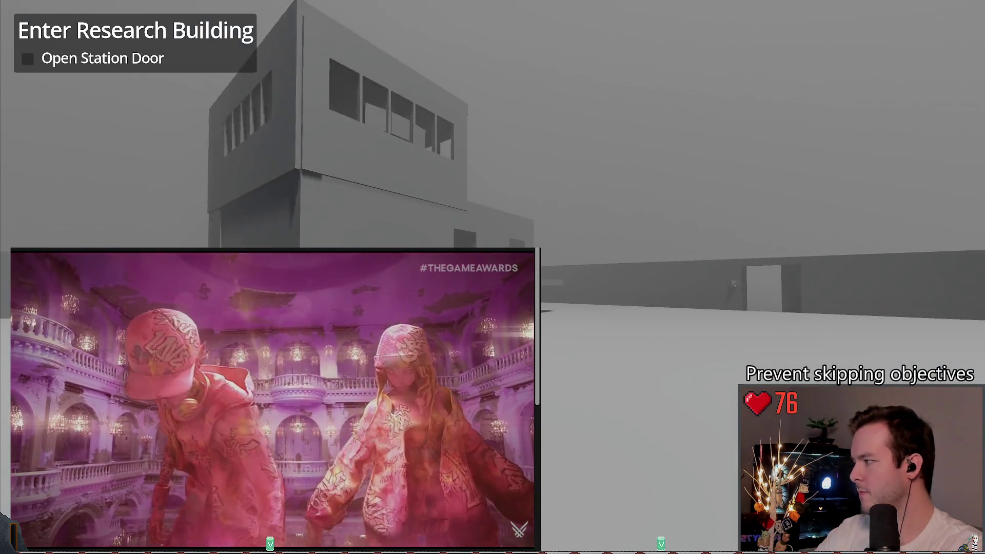
pyautogui.press('w')
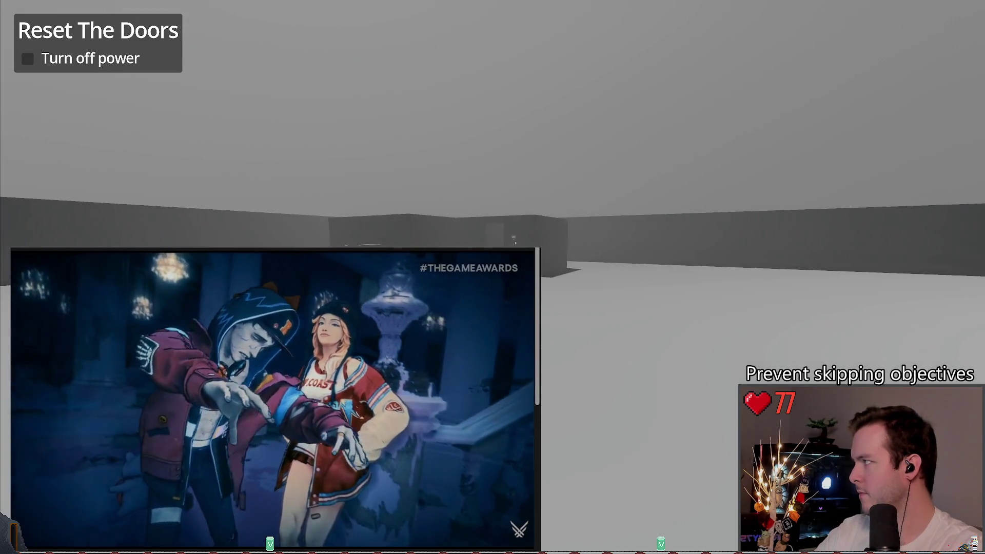
# - Turn off the building's power, save the game from the pause menu, then quit to the editor
pyautogui.press('e')
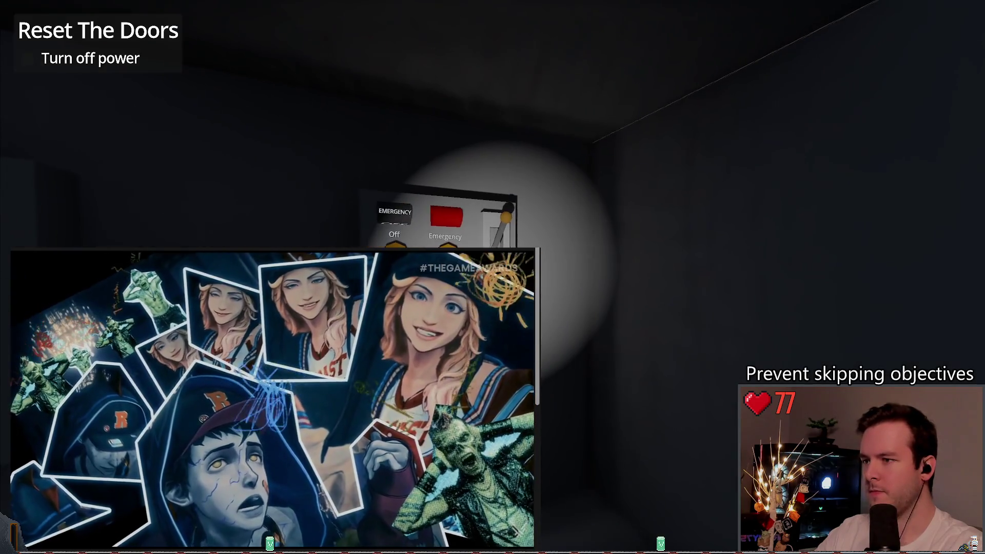
pyautogui.press('Escape')
pyautogui.click(84, 230)
pyautogui.press('Return')
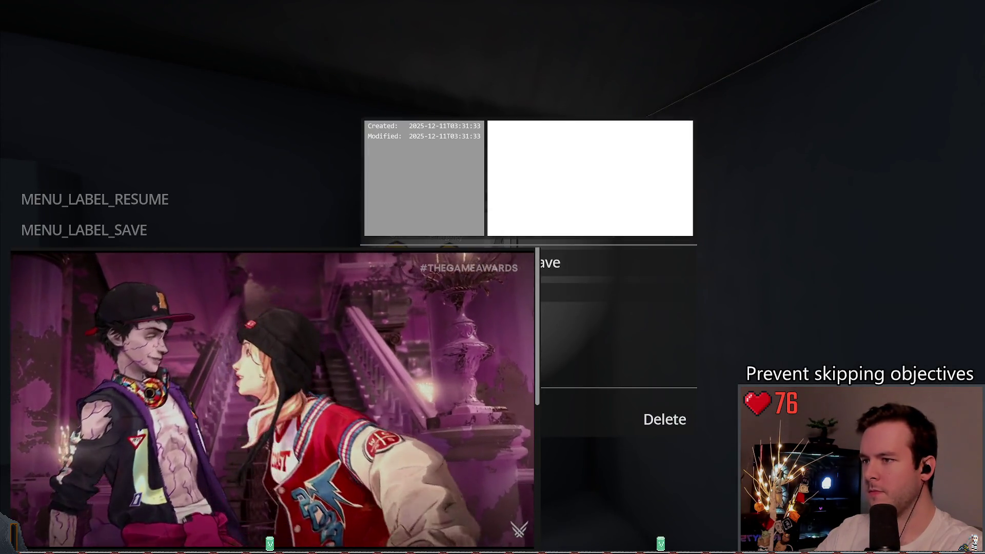
pyautogui.click(95, 199)
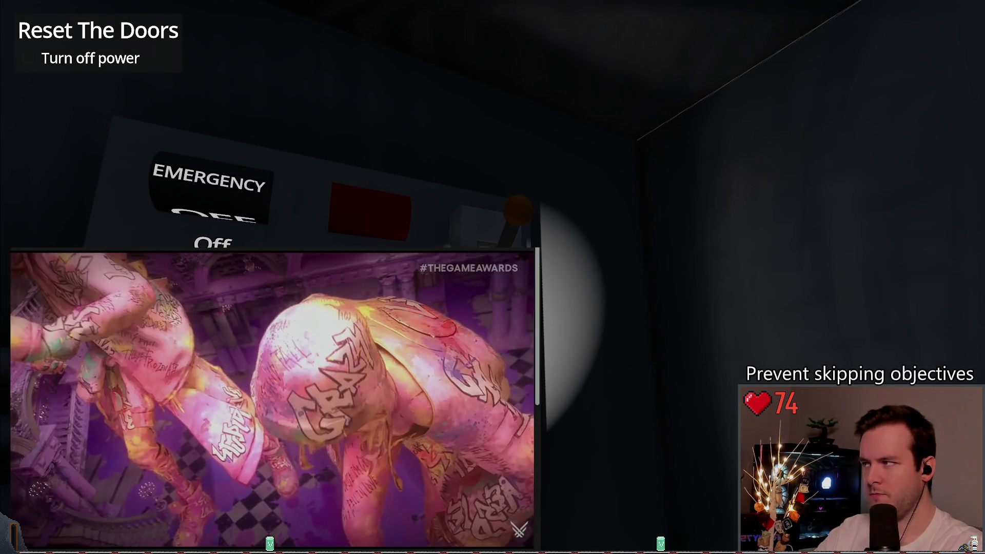
pyautogui.press('Escape')
pyautogui.press('F8')
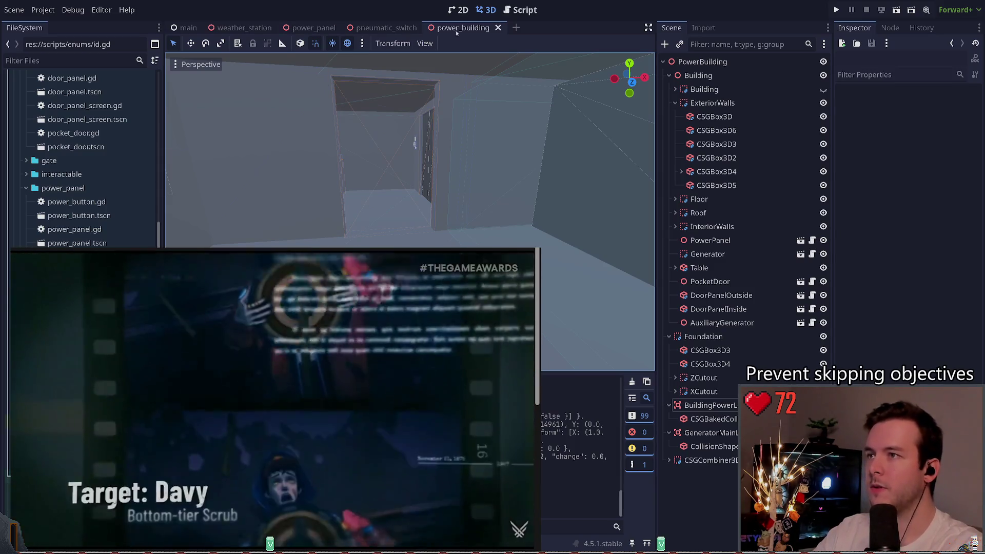
# - Review the interaction_requirements.gd script in the script editor
pyautogui.click(522, 10)
pyautogui.click(468, 59)
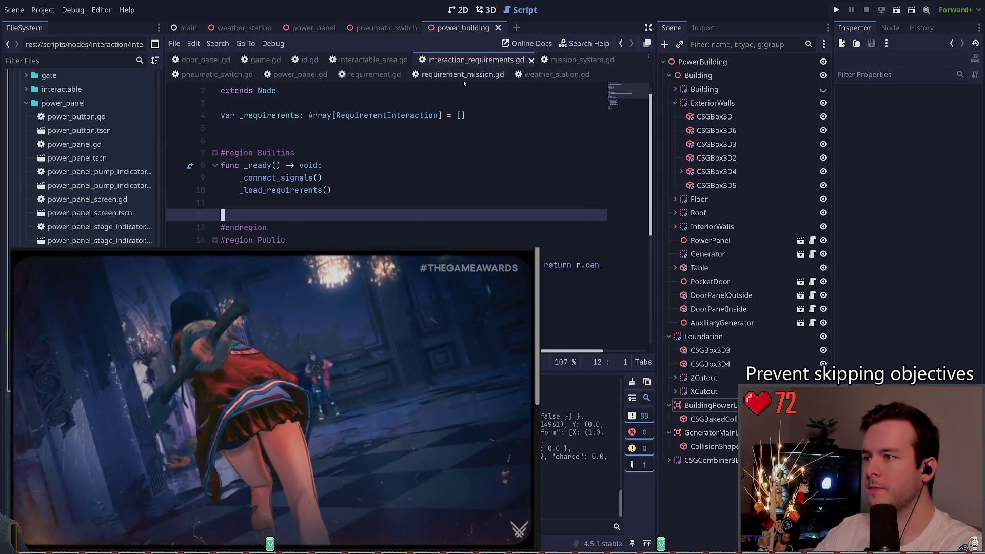
pyautogui.click(395, 178)
pyautogui.scroll(-1, 414, 203)
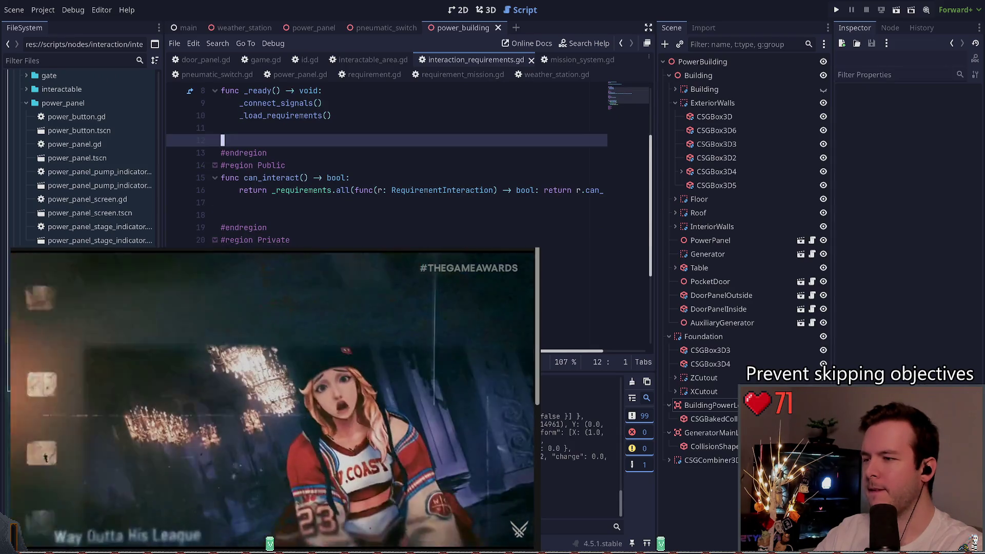
pyautogui.hscroll(3, 385, 164)
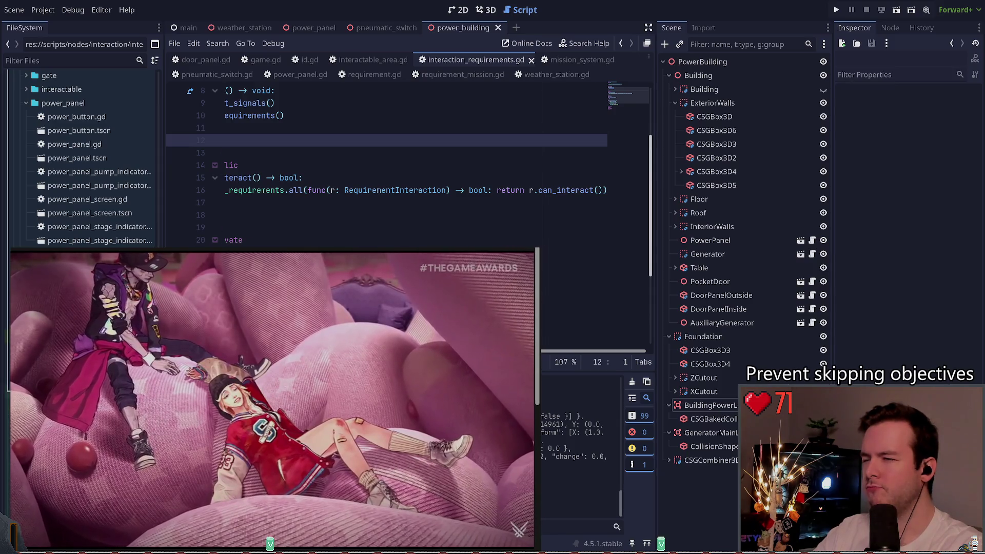
pyautogui.hscroll(-3, 385, 164)
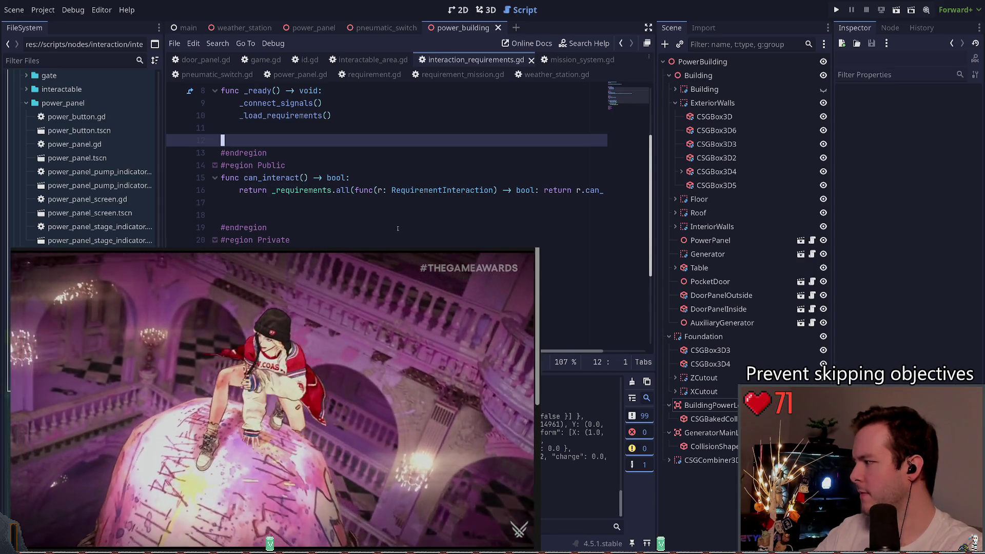
pyautogui.scroll(-3, 397, 229)
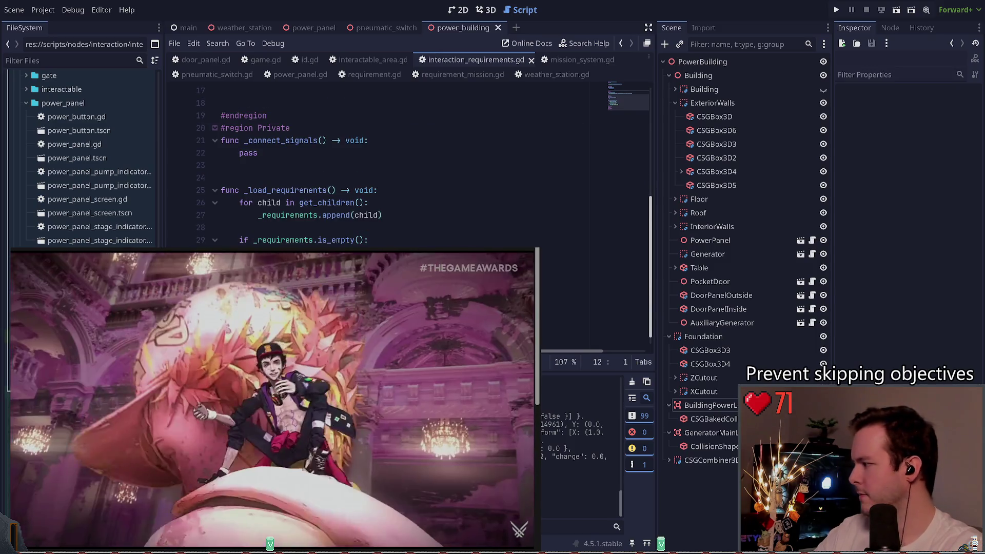
pyautogui.scroll(1, 304, 235)
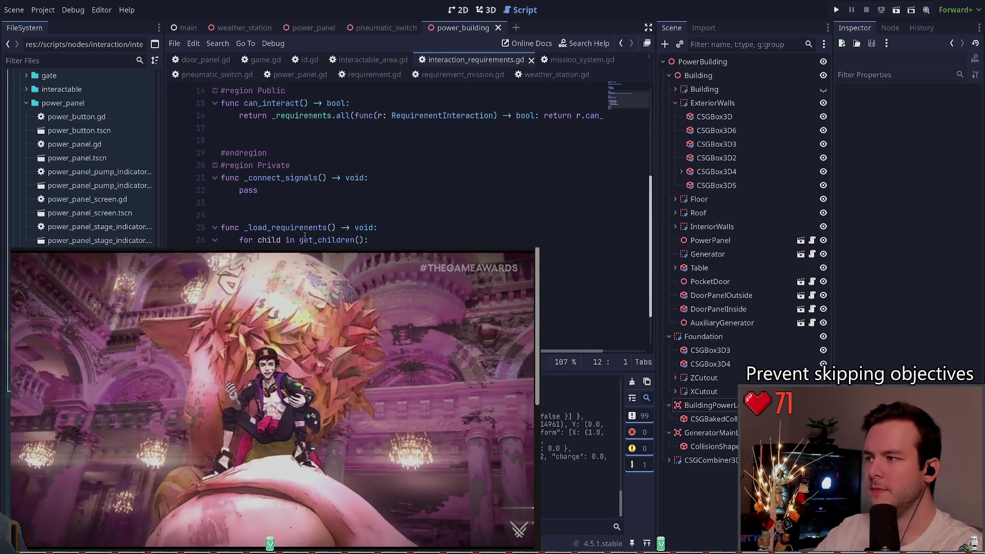
# - Review requirement_mission.gd around lines 25–26 and scroll further down the code
pyautogui.click(453, 72)
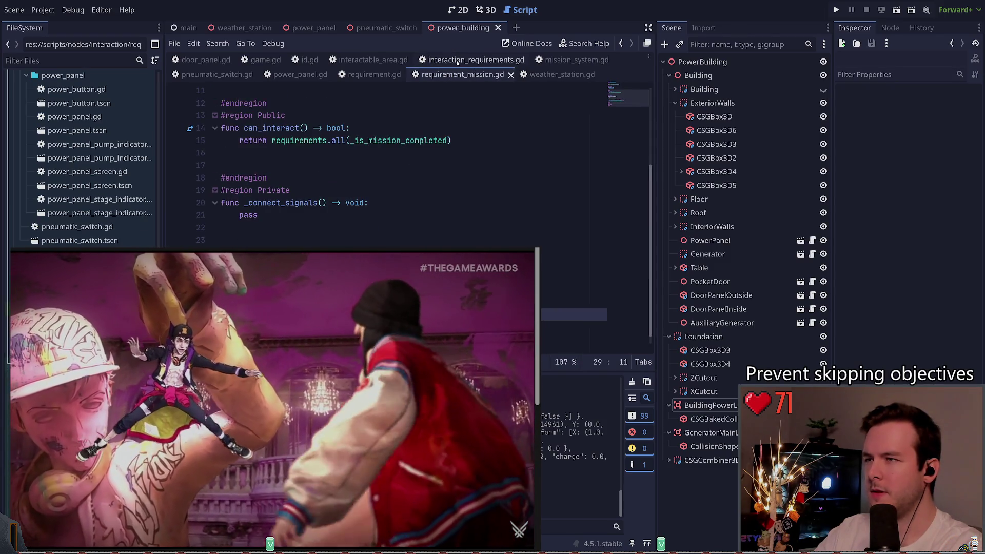
pyautogui.click(239, 265)
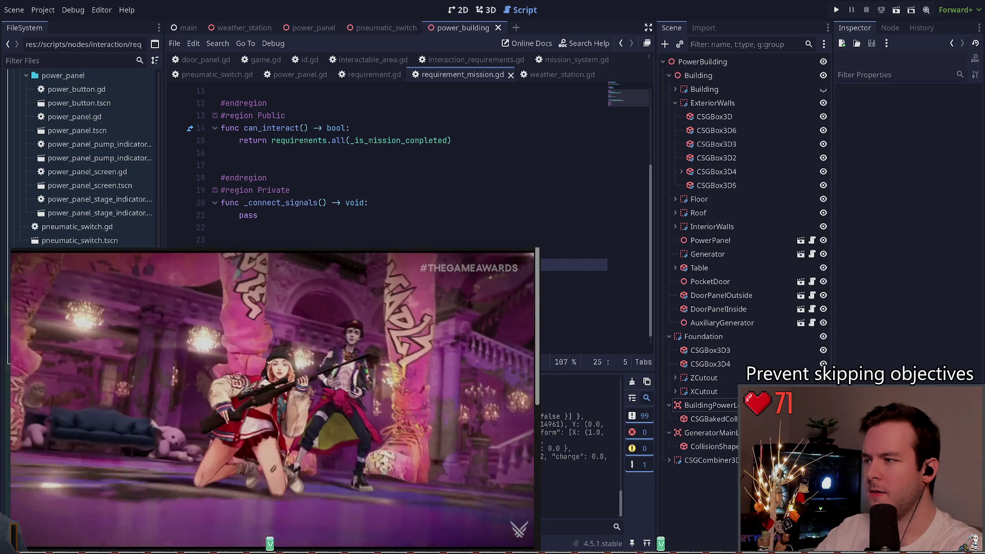
pyautogui.click(220, 277)
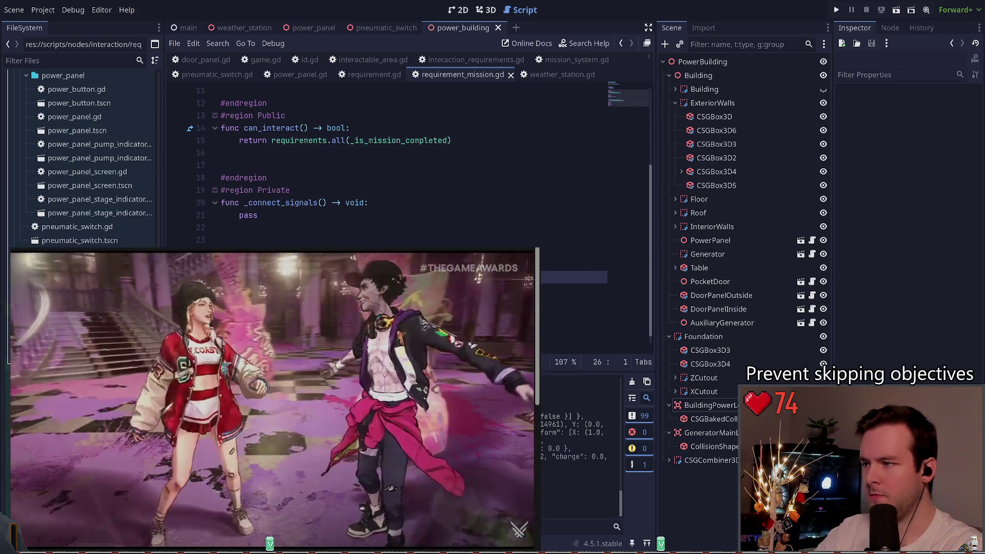
pyautogui.scroll(-10, 384, 164)
pyautogui.scroll(-10, 385, 164)
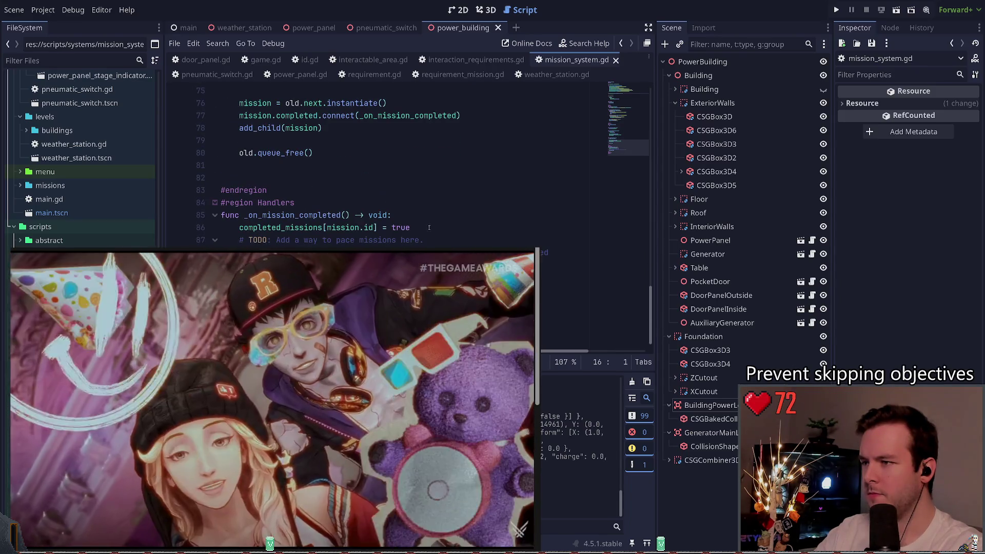
# - Select the completed_missions assignment on line 86 of mission_system.gd, then run the project with F5
pyautogui.moveTo(410, 228); pyautogui.dragTo(239, 228)
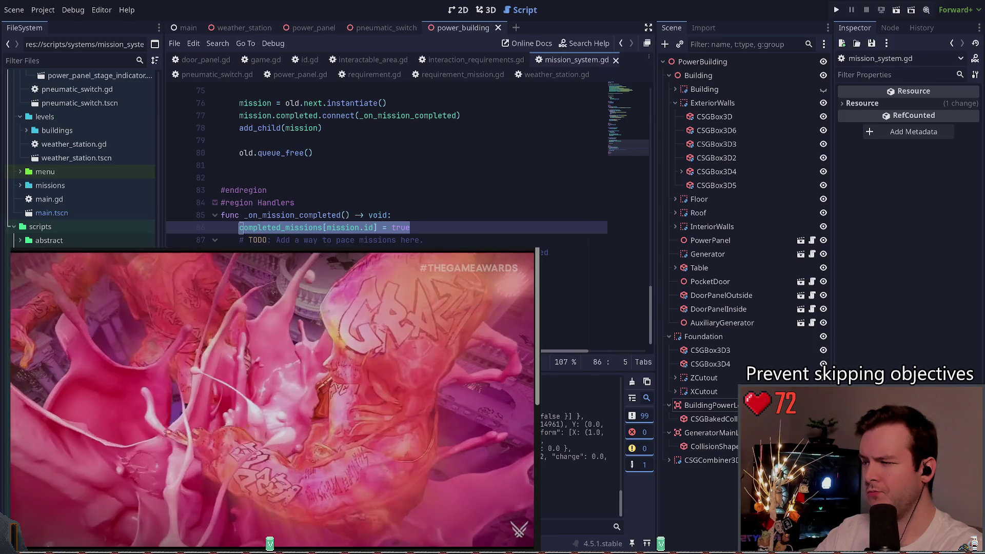
pyautogui.click(266, 290)
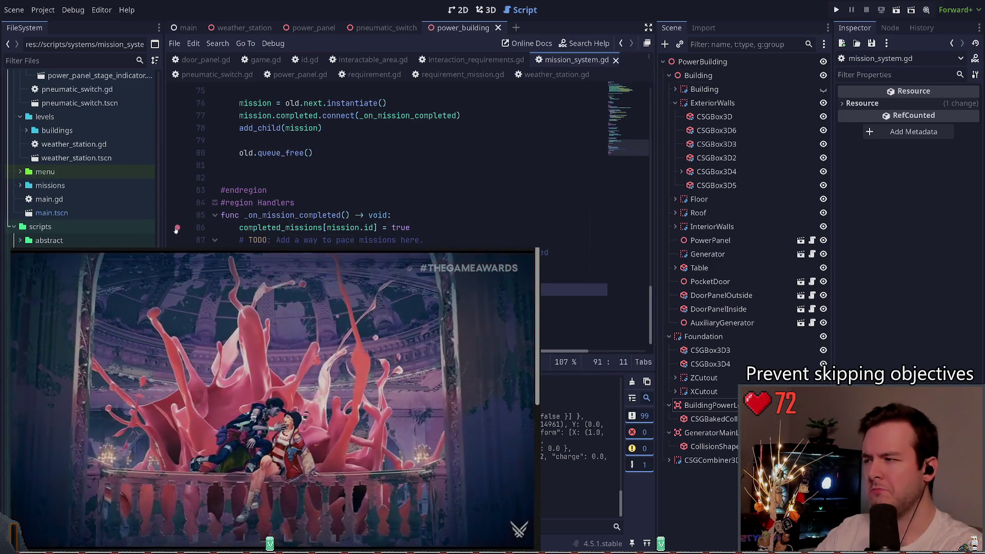
pyautogui.scroll(3, 352, 215)
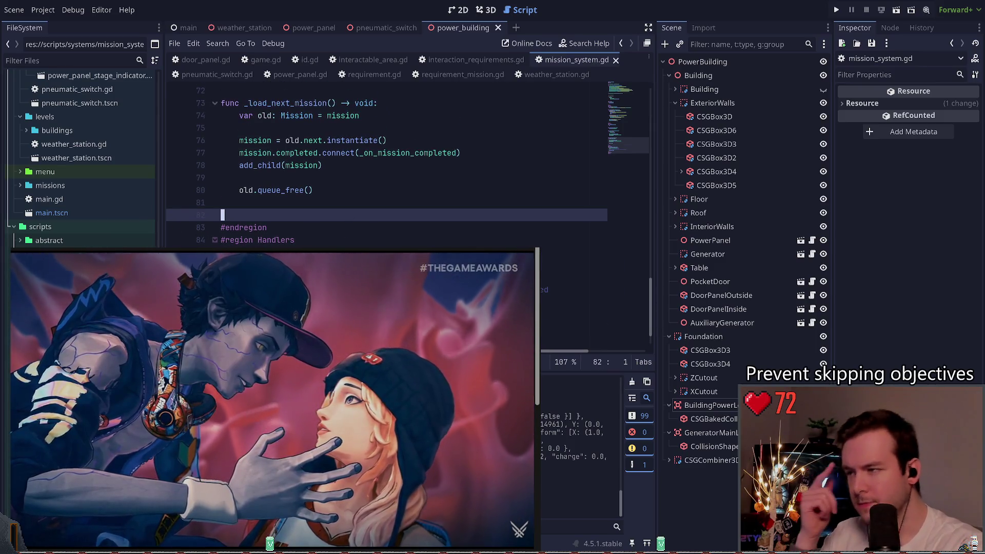
pyautogui.click(257, 265)
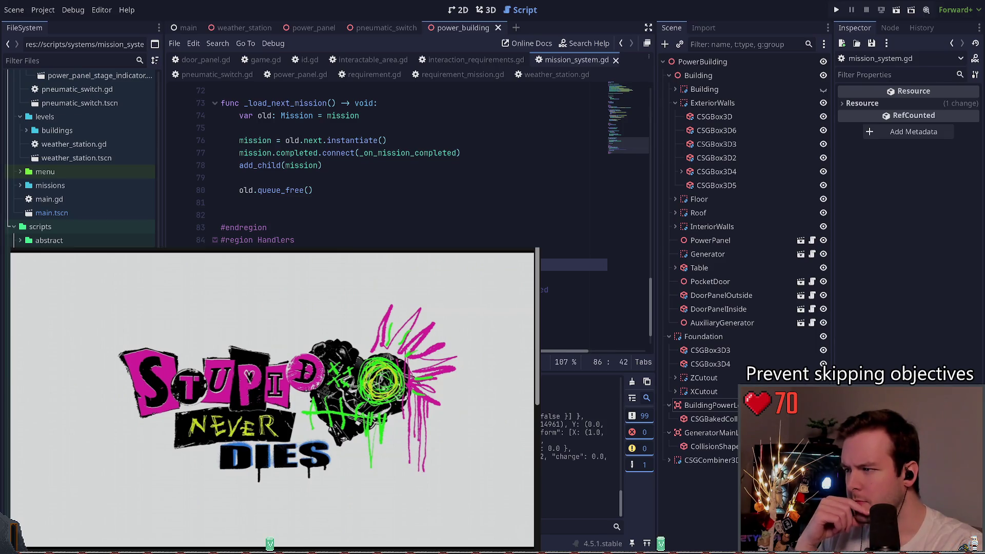
pyautogui.press('F5')
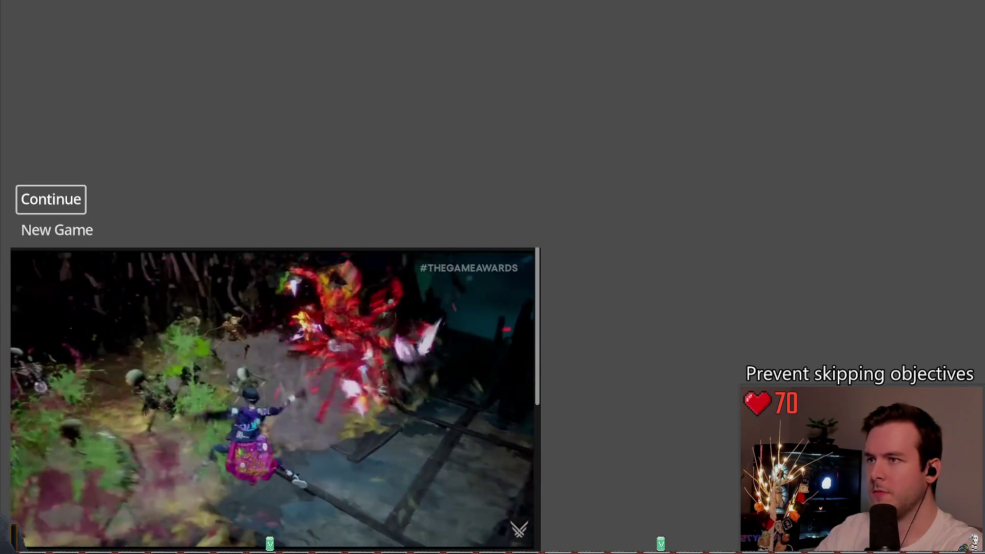
# - Stop the running game and view the _load_mission function around line 67 of mission_system.gd
pyautogui.press('F8')
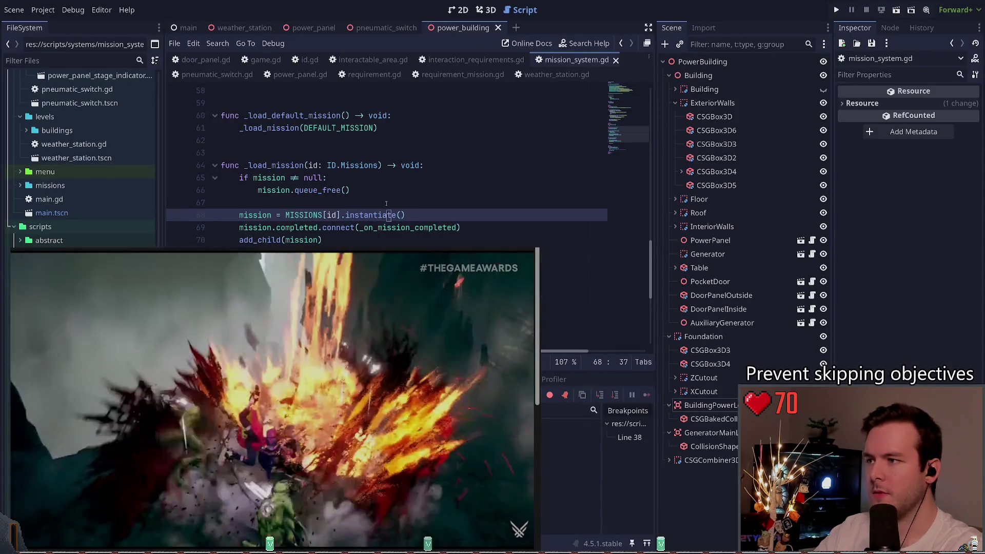
pyautogui.click(386, 204)
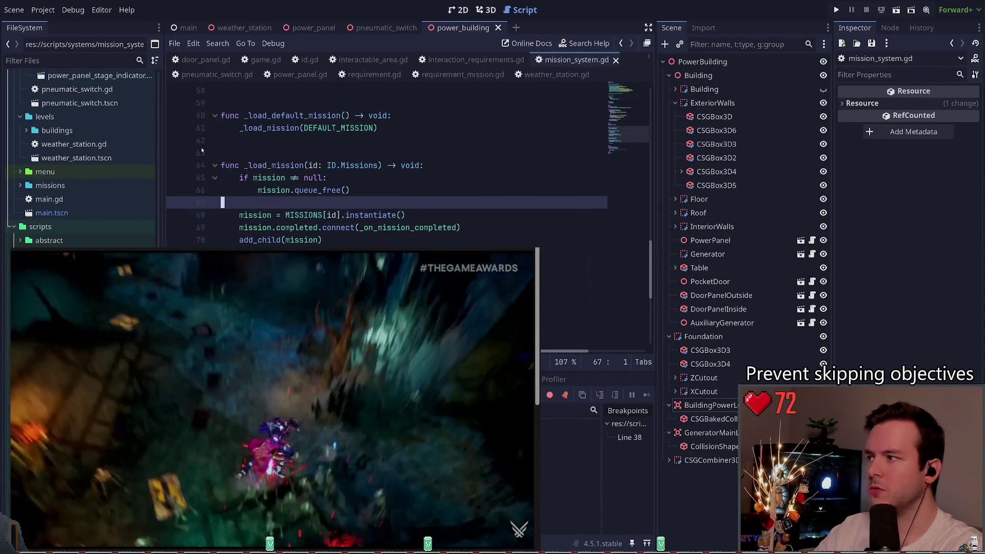
pyautogui.scroll(5, 82, 154)
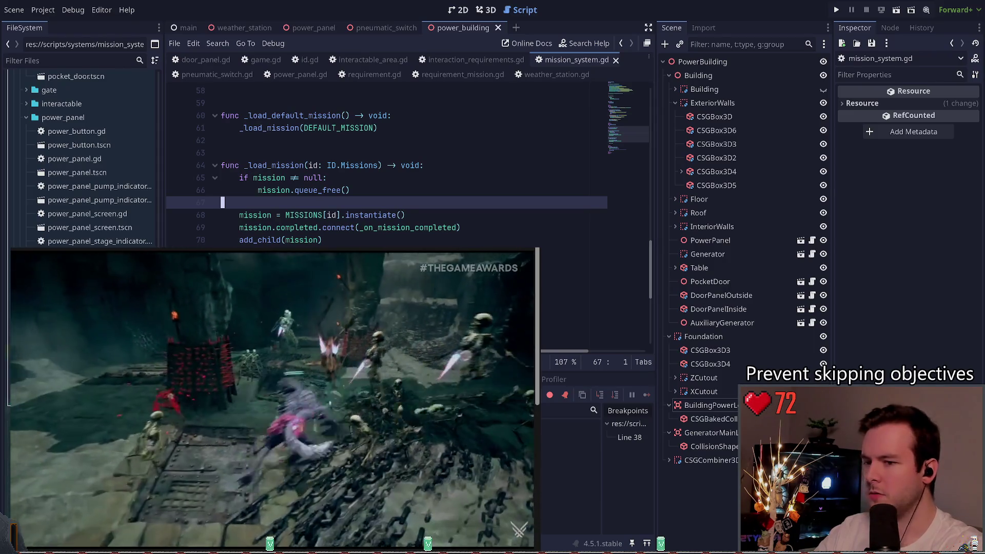
pyautogui.scroll(4, 82, 154)
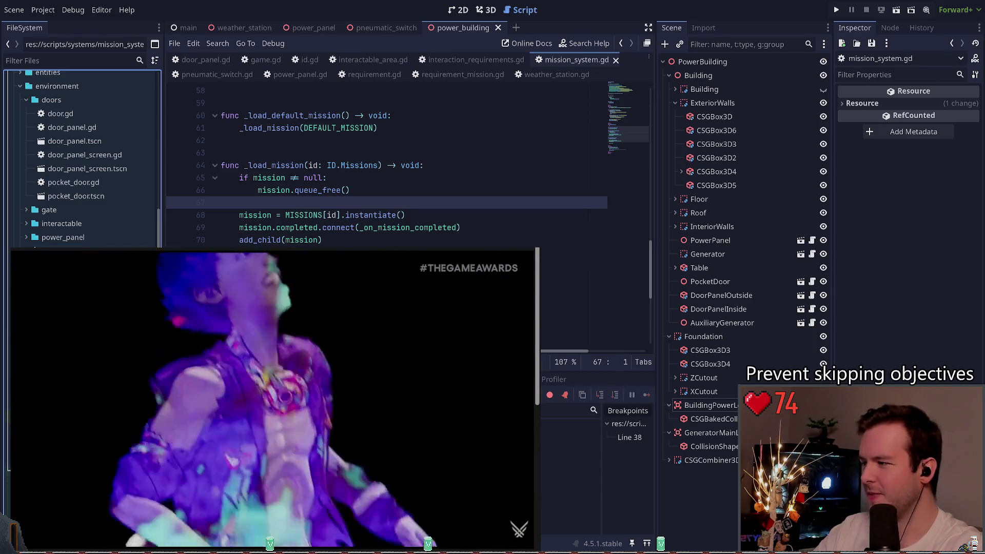
pyautogui.scroll(3, 20, 221)
# - Collapse the doors, entities and environment folders in the FileSystem dock
pyautogui.click(20, 219)
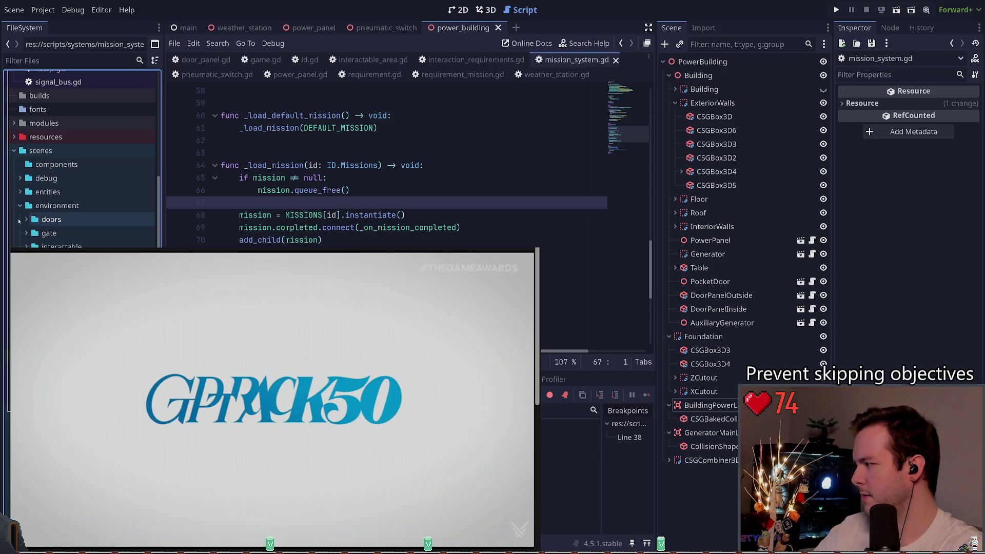
pyautogui.click(19, 191)
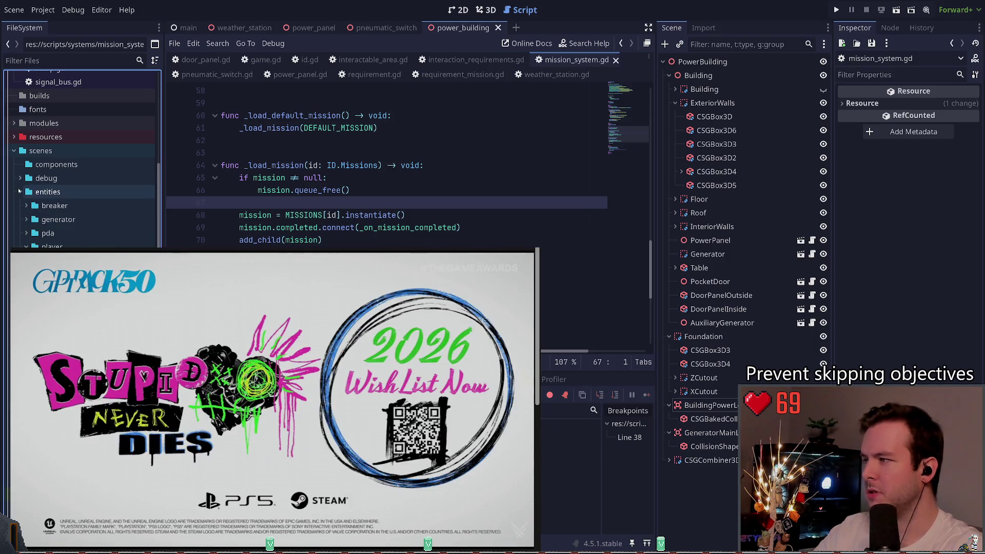
pyautogui.click(19, 192)
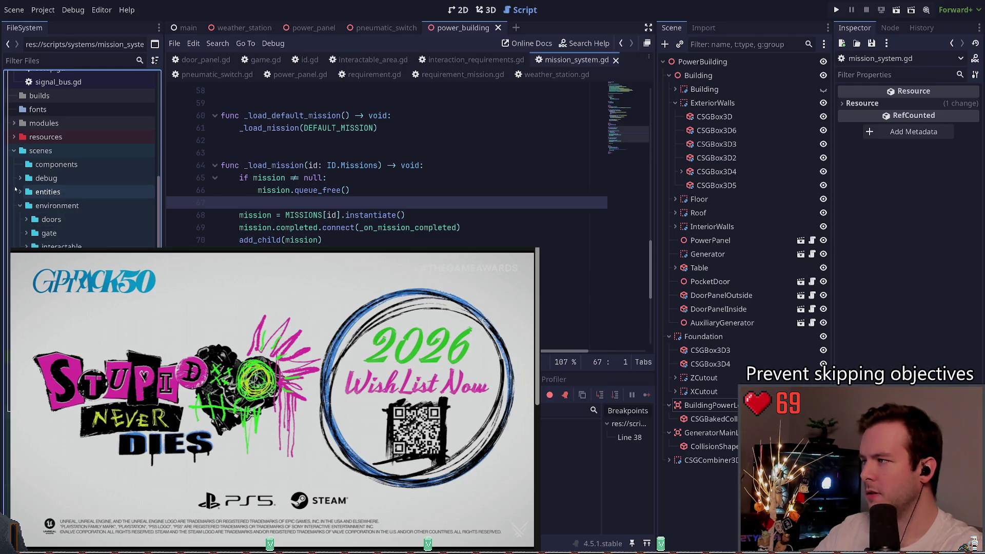
pyautogui.click(20, 205)
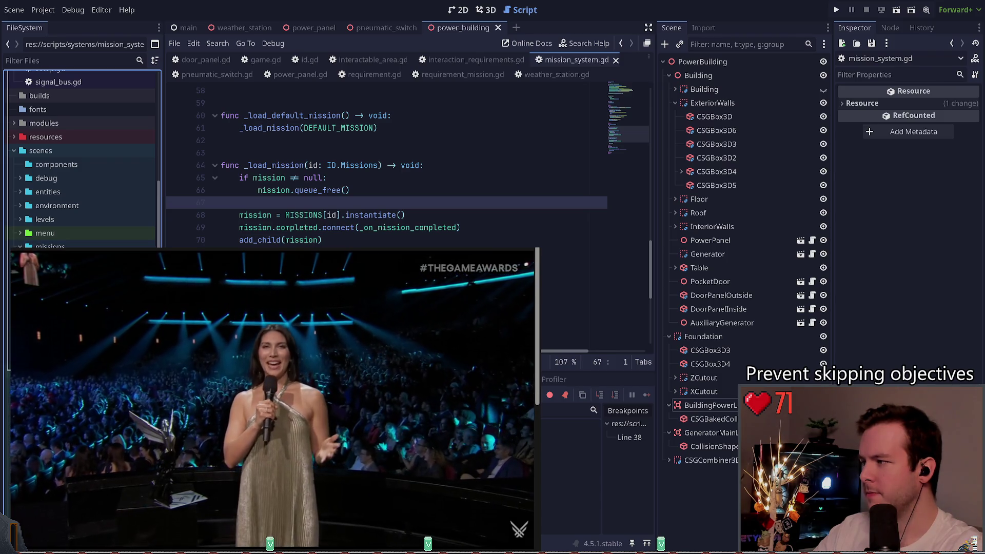
# - Open the prelude and reset_doors mission scenes and set the ResetDoors ID to Doors Reset All
pyautogui.click(14, 246)
pyautogui.doubleClick(61, 254)
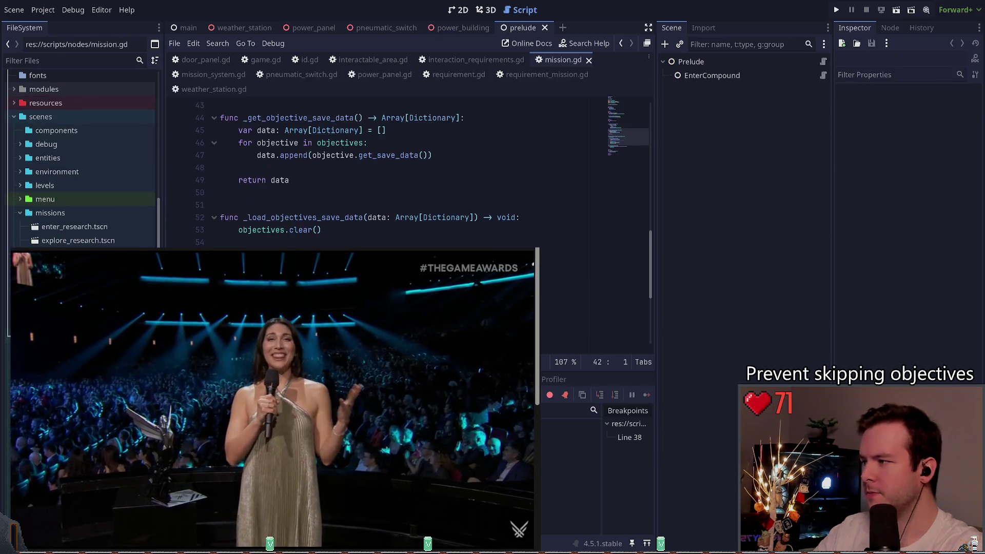
pyautogui.click(691, 62)
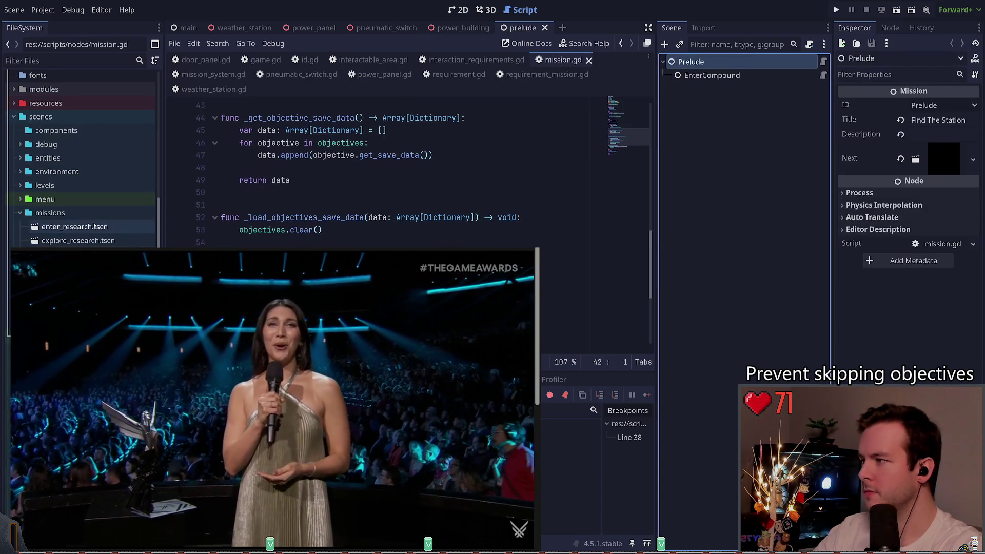
pyautogui.doubleClick(61, 268)
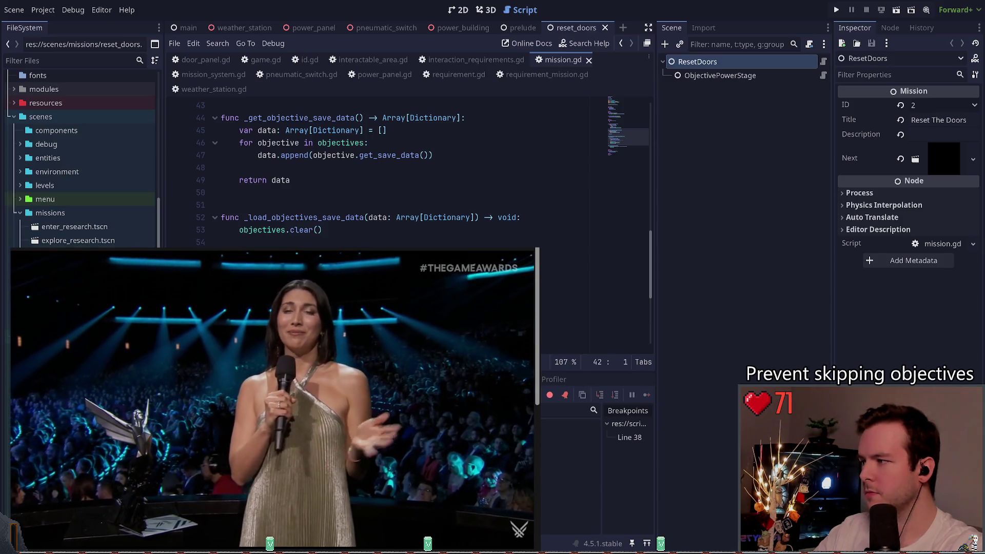
pyautogui.click(934, 105)
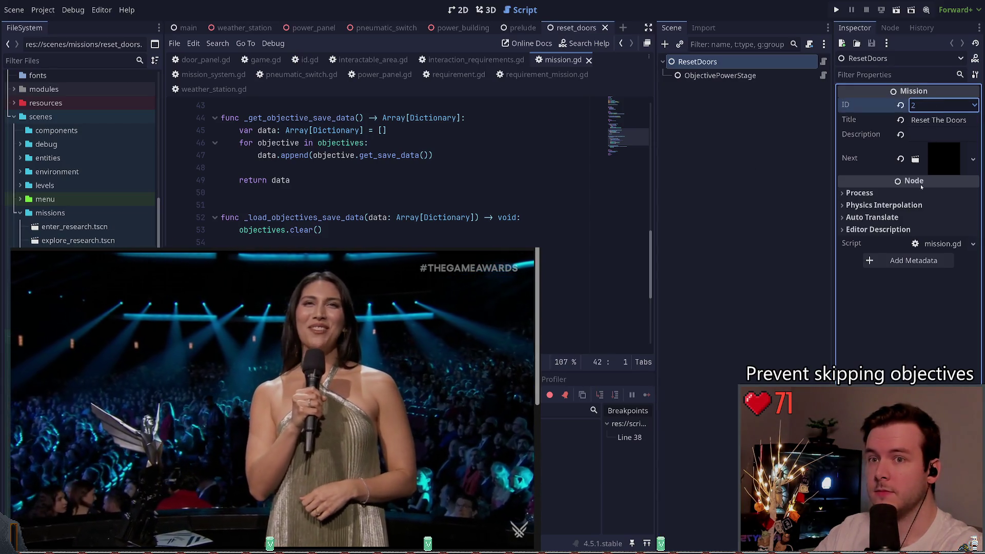
pyautogui.press('Return')
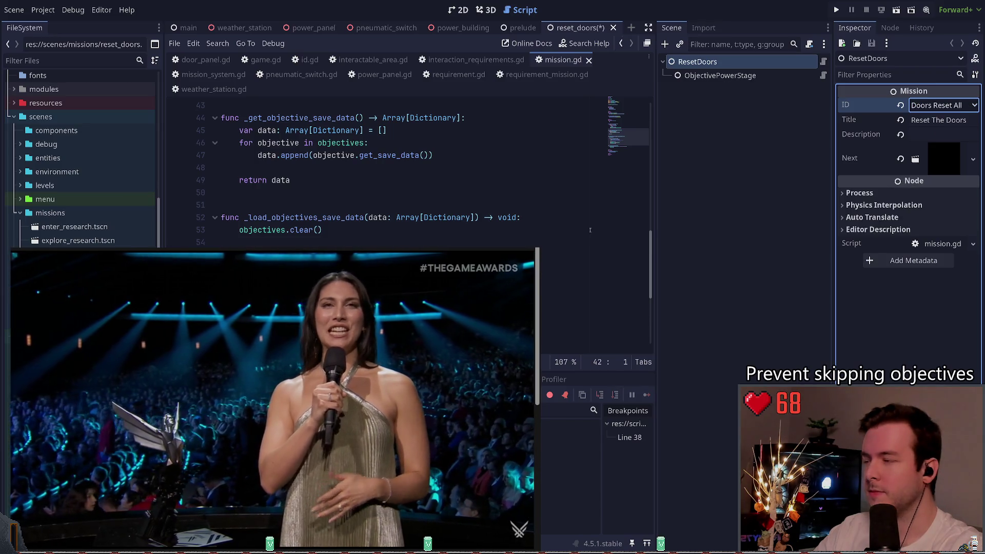
# - Set the TryEnterResearch ID to its named value and the TurnPowerOn ID to Power Turn On
pyautogui.doubleClick(62, 282)
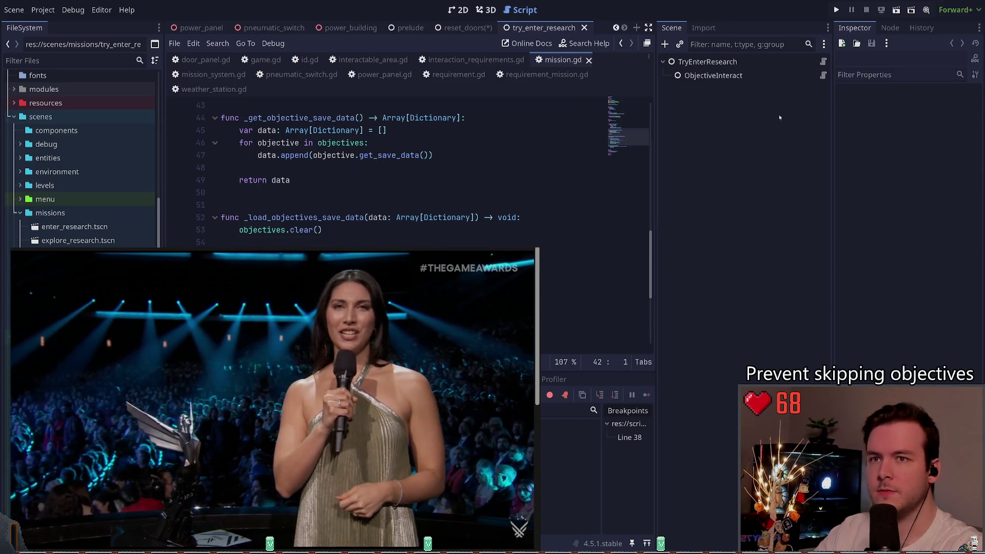
pyautogui.click(947, 105)
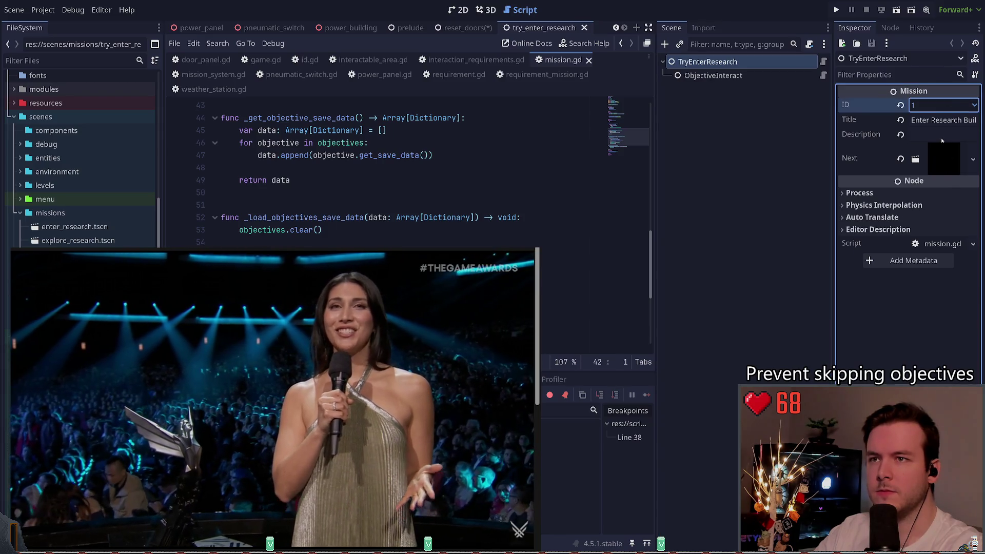
pyautogui.press('Return')
pyautogui.doubleClick(62, 295)
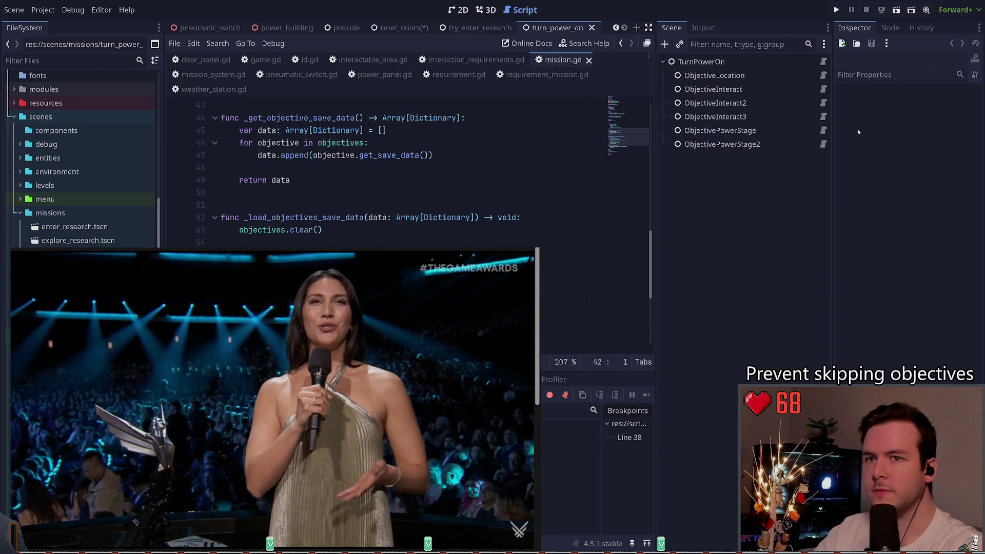
pyautogui.click(701, 62)
pyautogui.click(933, 105)
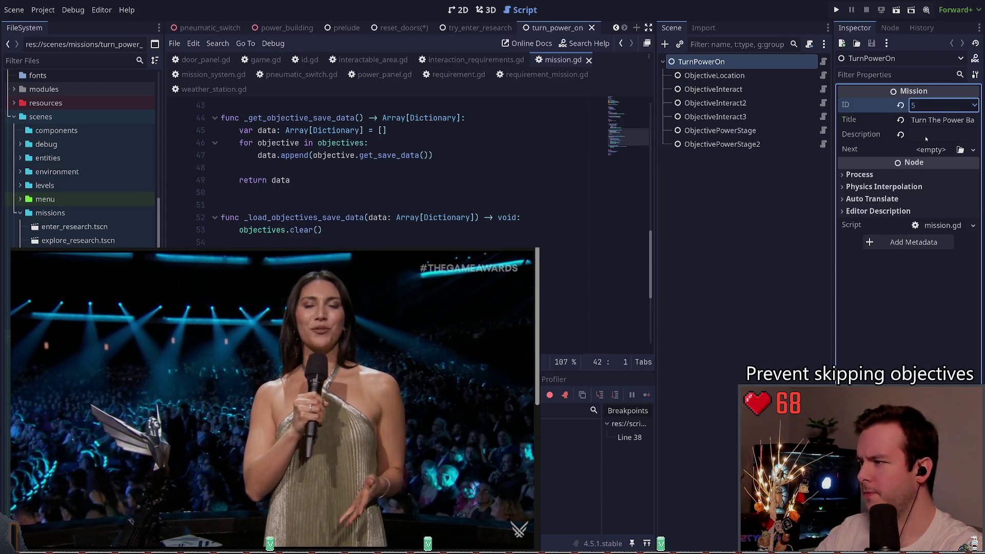
pyautogui.press('Return')
# - Set the ExploreResearch and EnterResearch mission IDs to their named mission values
pyautogui.doubleClick(78, 240)
pyautogui.click(706, 62)
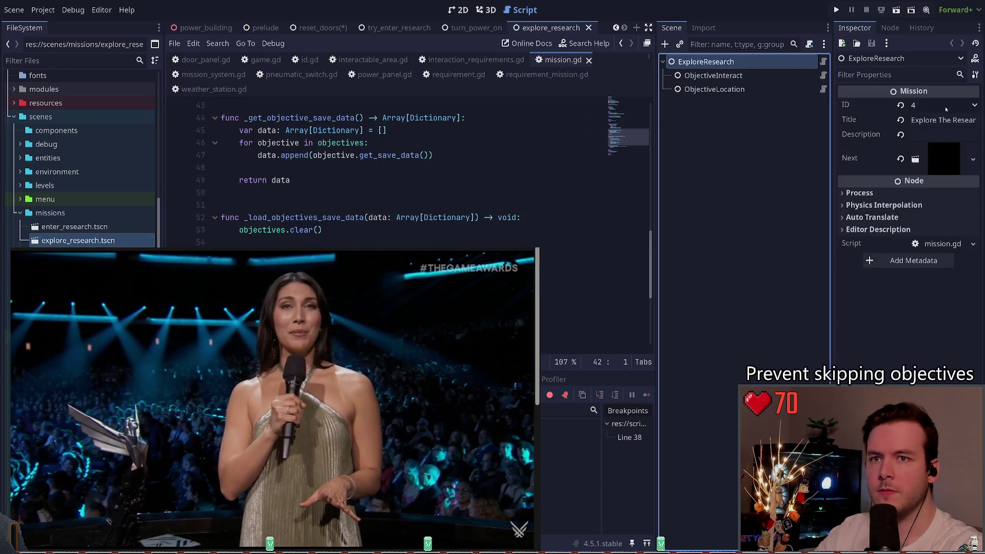
pyautogui.click(945, 106)
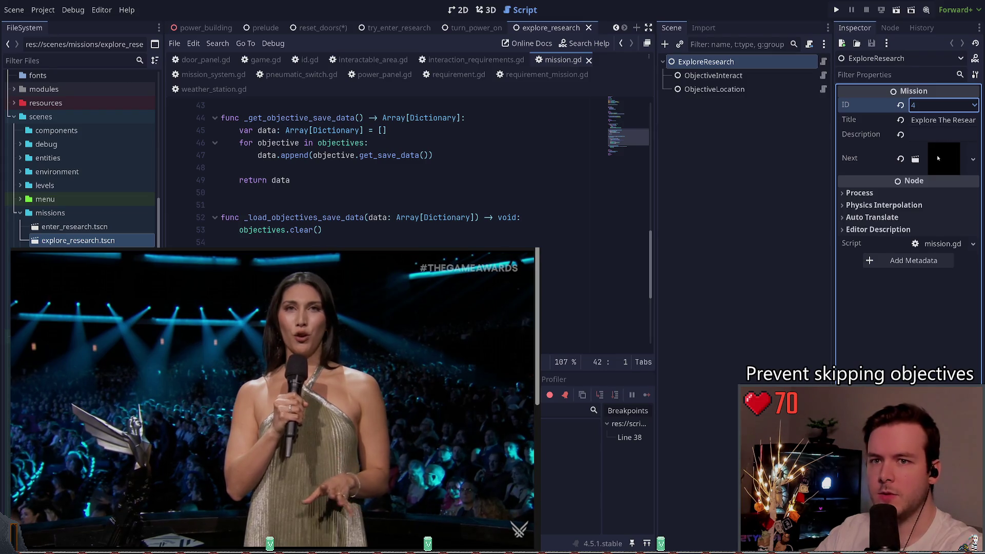
pyautogui.press('Return')
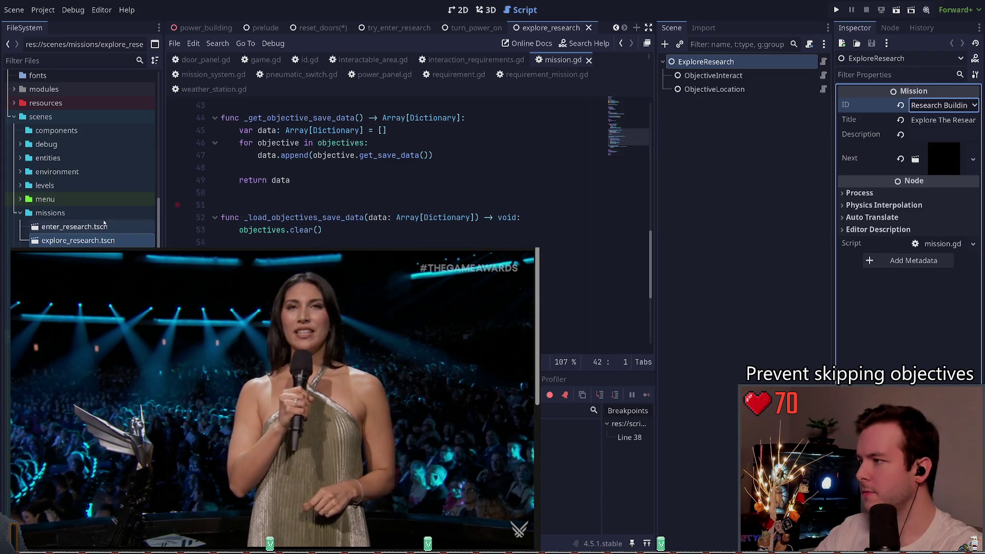
pyautogui.click(85, 228)
pyautogui.doubleClick(85, 227)
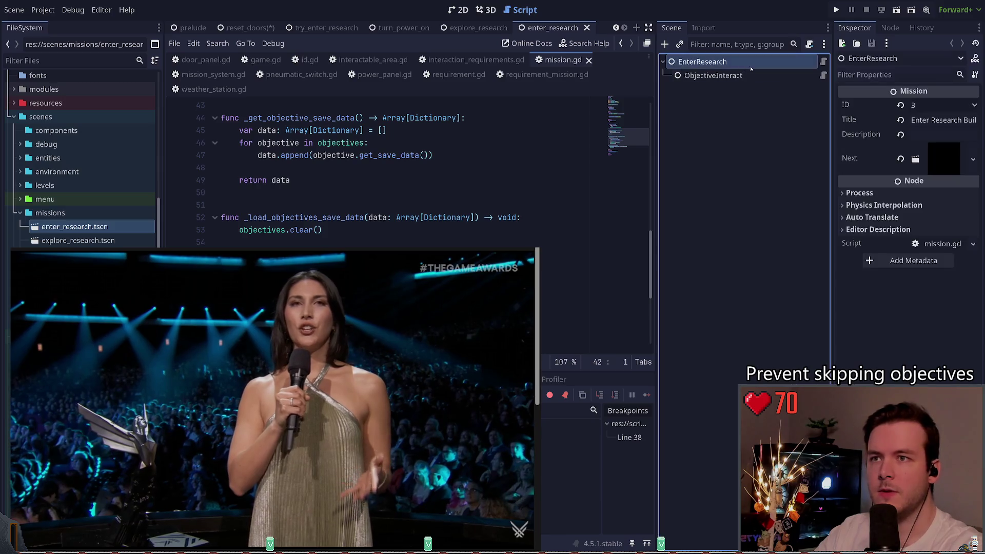
pyautogui.click(938, 106)
pyautogui.press('Return')
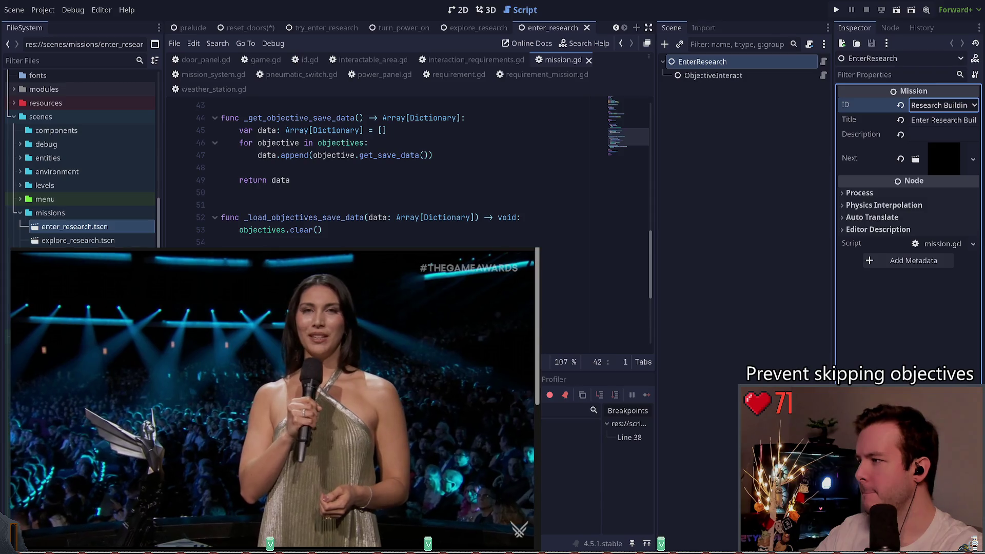
# - Recheck the open mission scenes, then close the turn_power_on and reset_doors scene tabs
pyautogui.hotkey('ctrl', 'shift', 'Tab')
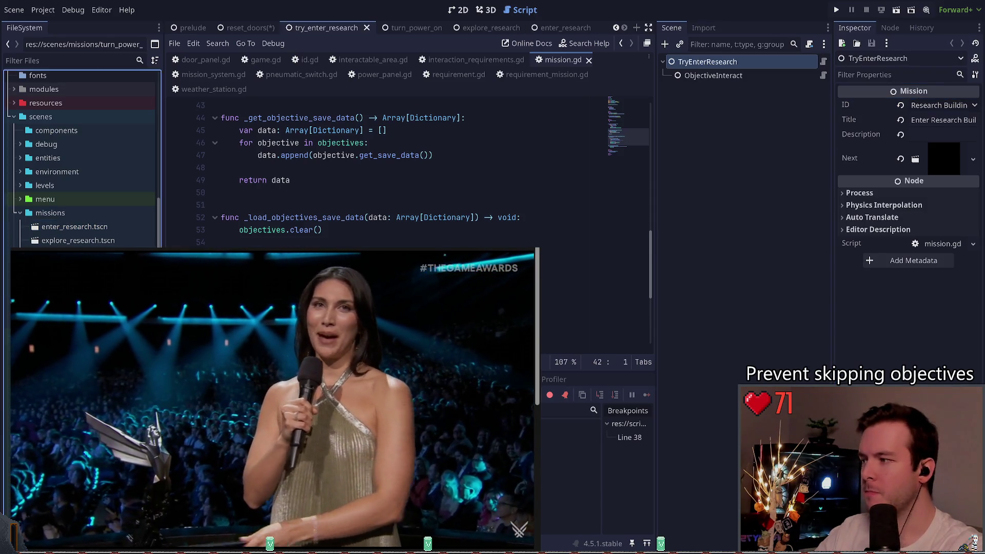
pyautogui.hotkey('ctrl', 'Tab')
pyautogui.hotkey('ctrl', 'shift', 'Tab')
pyautogui.hotkey('ctrl', 'shift', 'Tab')
pyautogui.hotkey('ctrl', 'shift', 'Tab')
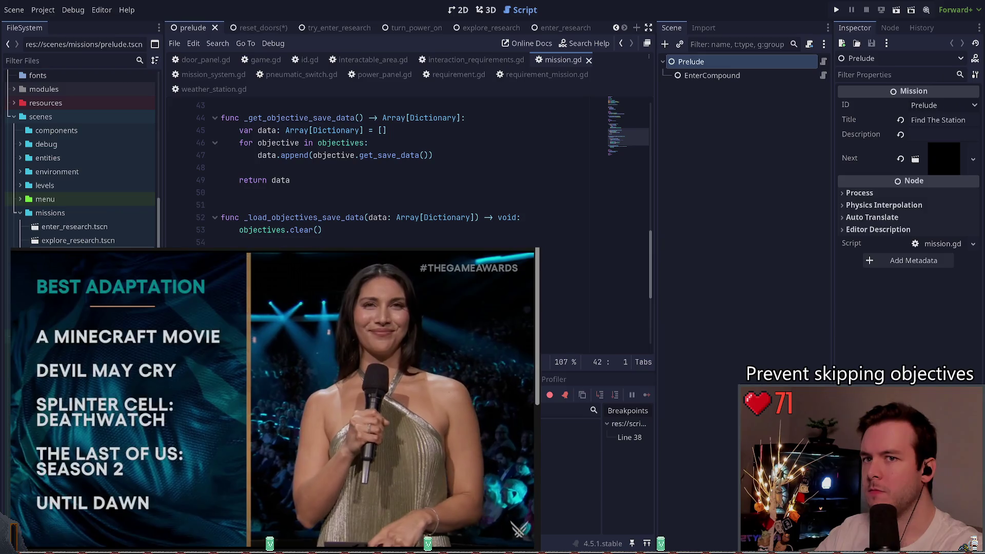
pyautogui.doubleClick(77, 240)
pyautogui.doubleClick(80, 231)
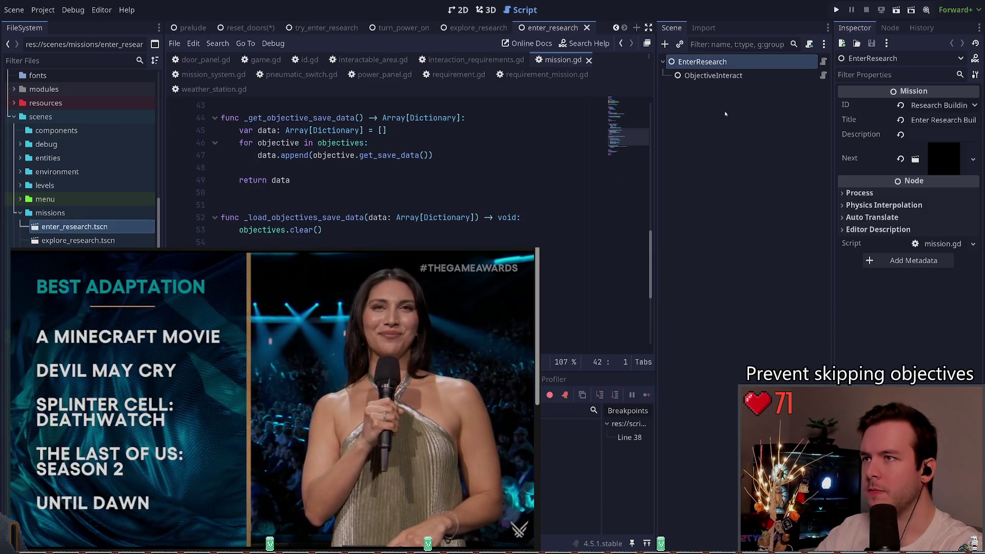
pyautogui.hotkey('ctrl', 'shift', 'Tab')
pyautogui.hotkey('ctrl', 'shift', 'Tab')
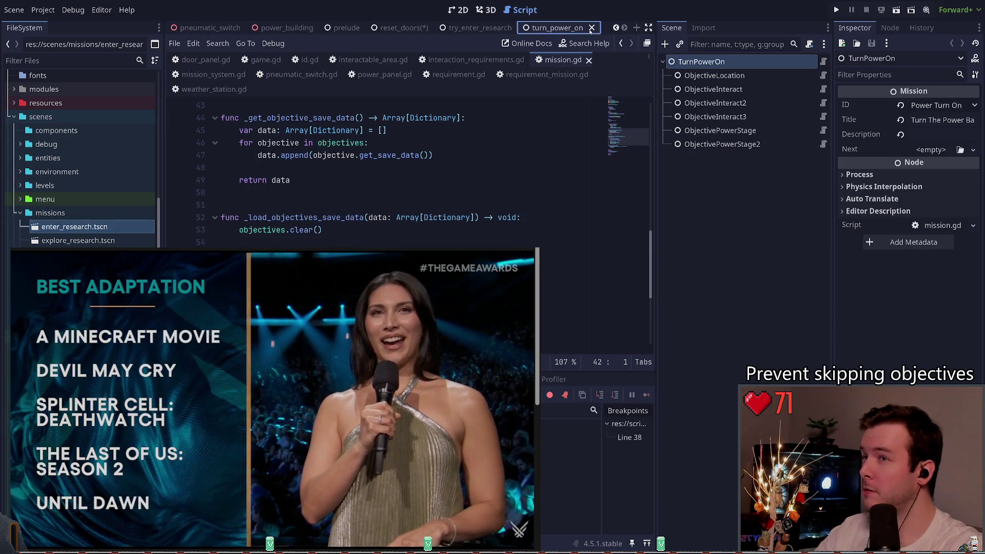
pyautogui.click(591, 28)
pyautogui.click(576, 28)
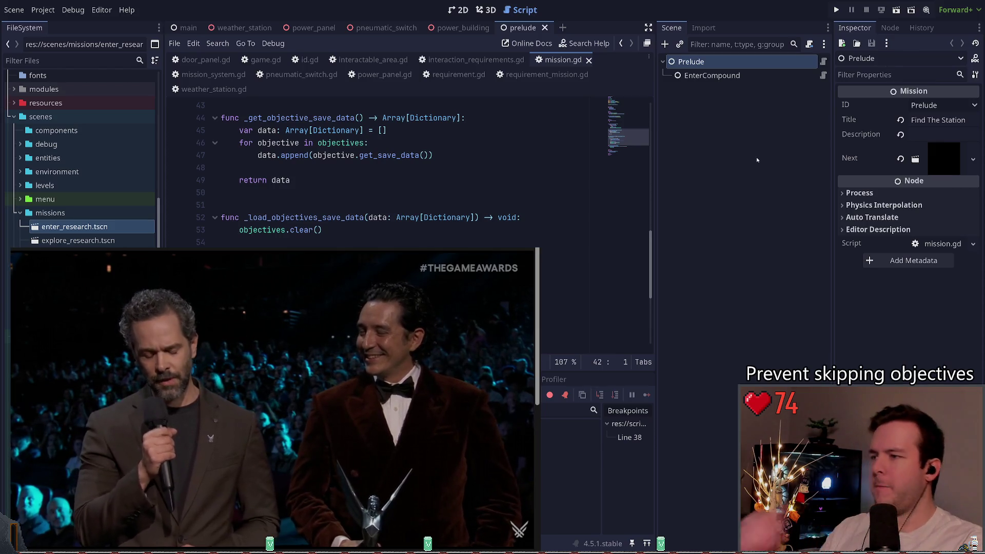
pyautogui.click(838, 10)
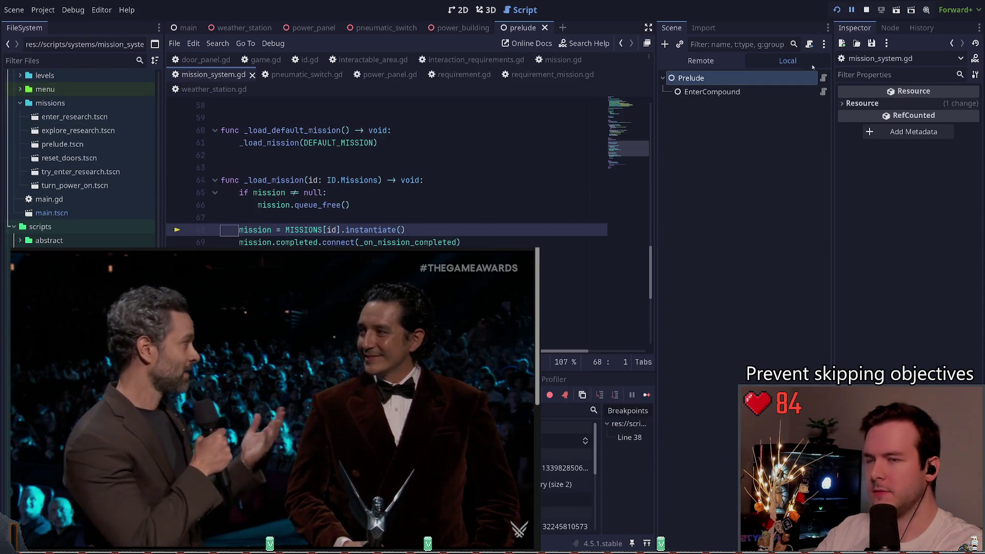
# - Continue past the breakpoint, check the in-game pause and save screens, and resume playing
pyautogui.click(852, 9)
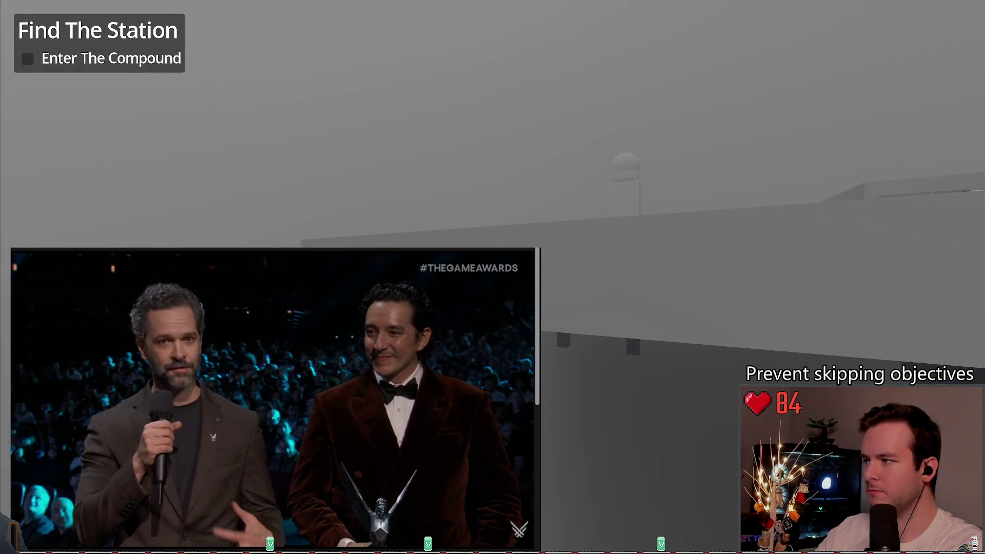
pyautogui.press('Escape')
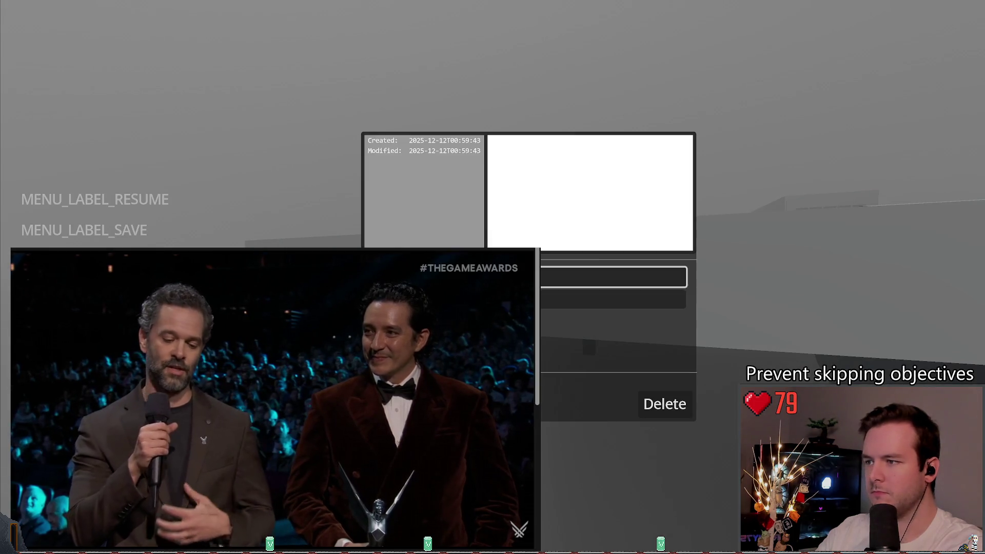
pyautogui.press('Escape')
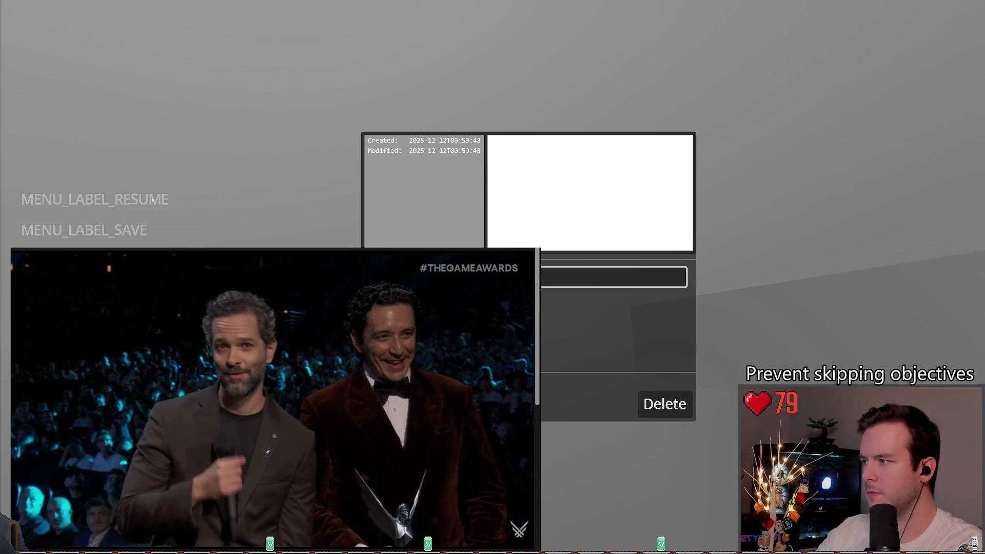
pyautogui.press('Escape')
pyautogui.click(126, 198)
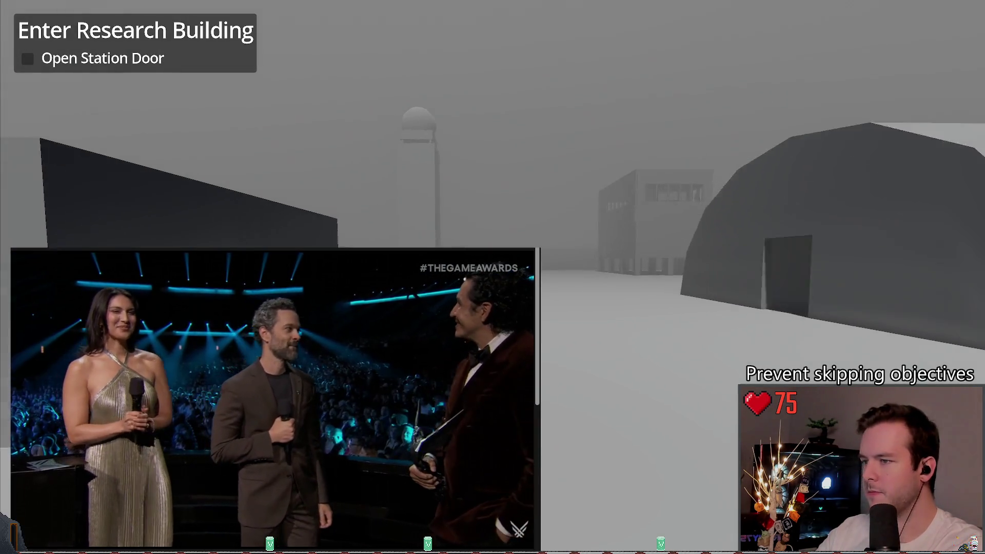
pyautogui.click(84, 230)
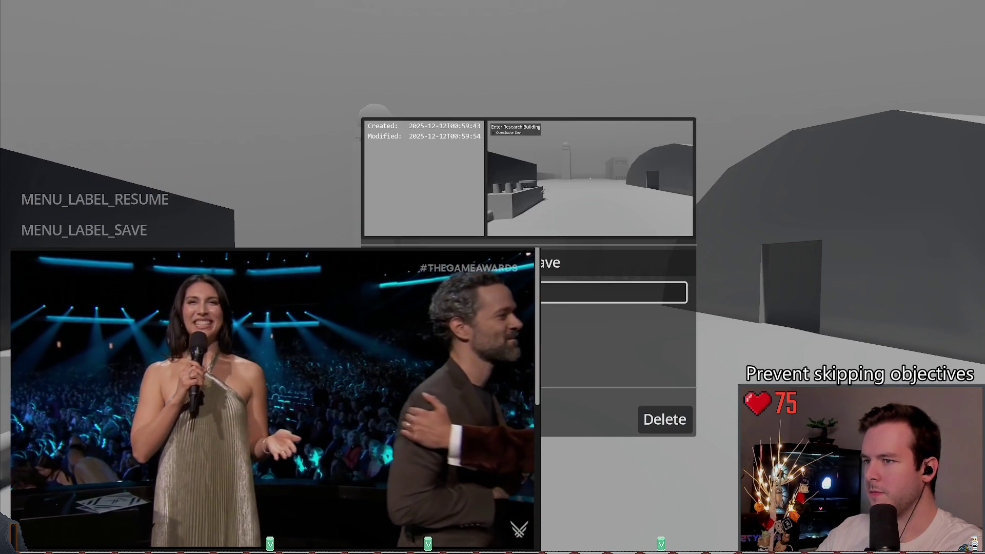
pyautogui.press('Escape')
pyautogui.click(144, 200)
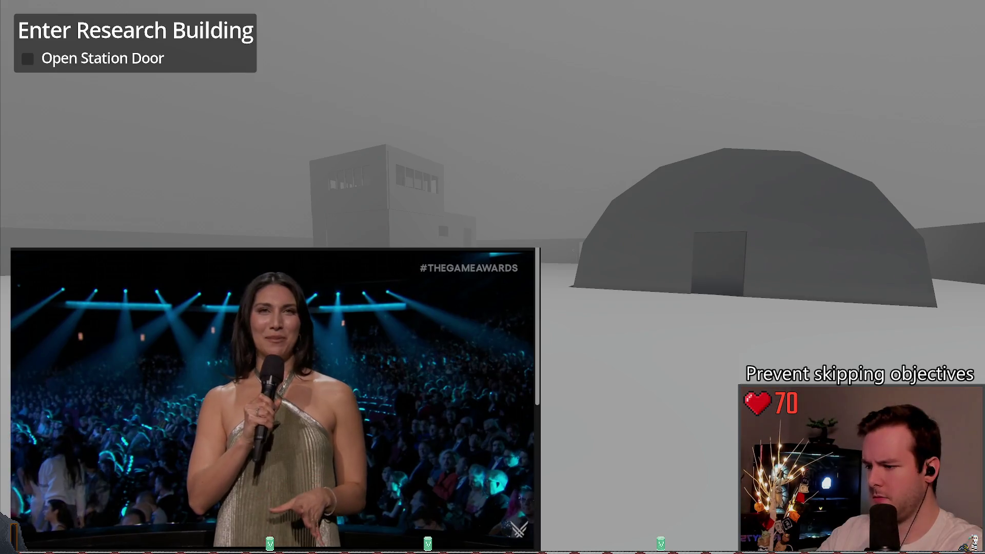
# - Walk through the station door into the dark building toward the EMERGENCY OFF panel
pyautogui.press('w')
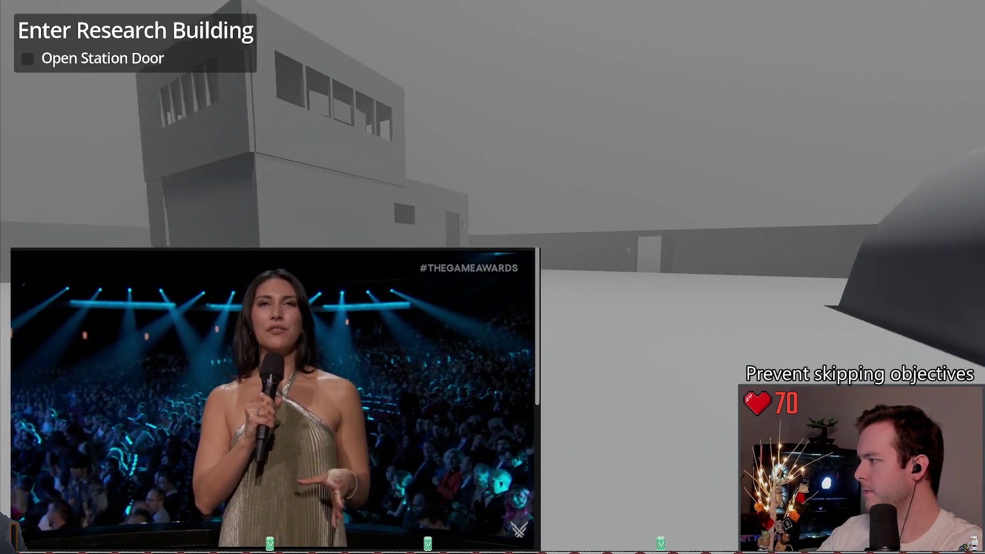
pyautogui.press('w')
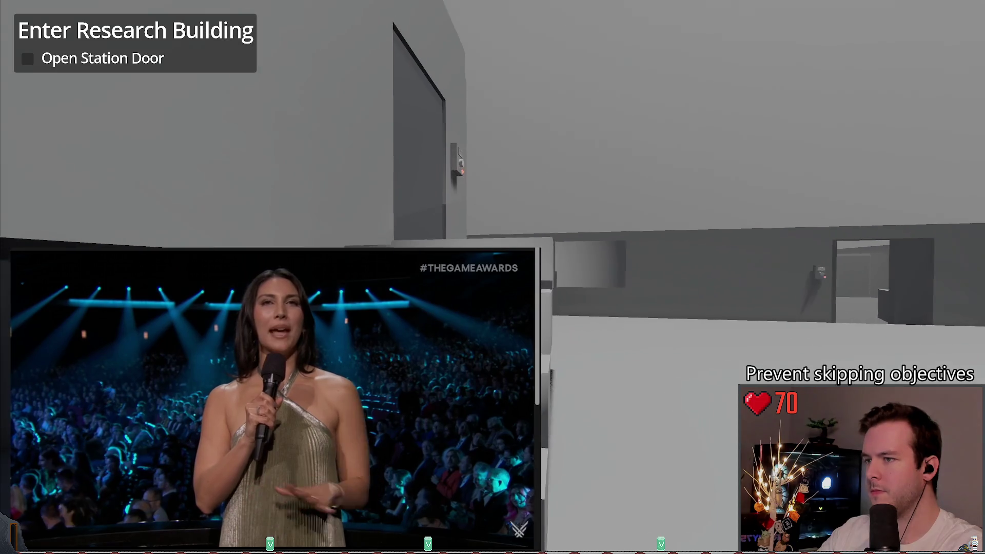
pyautogui.press('e')
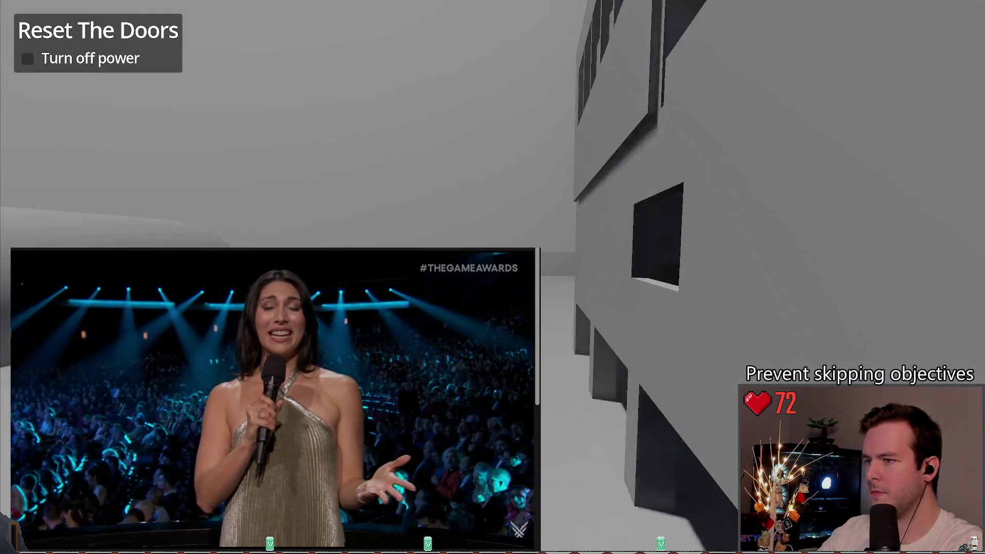
pyautogui.press('w')
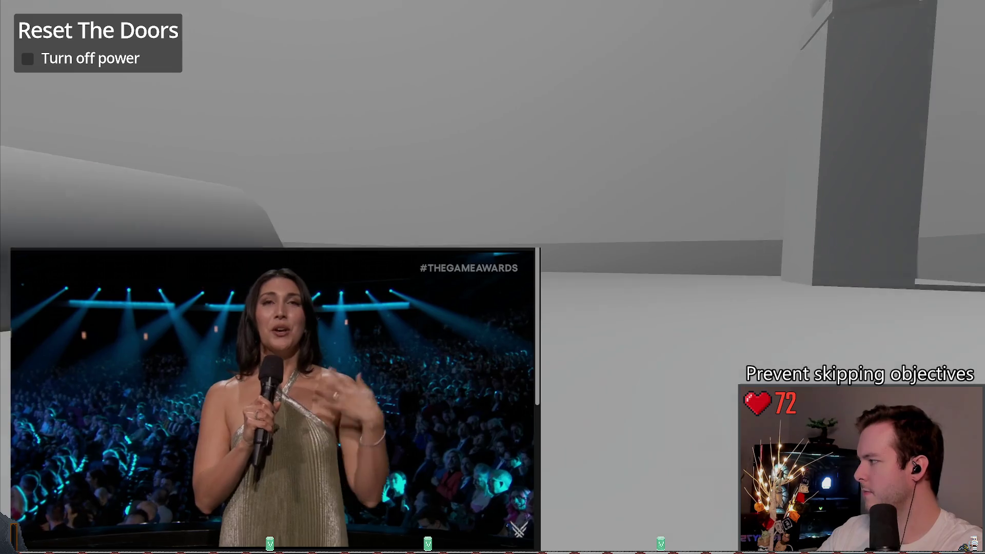
pyautogui.press('w')
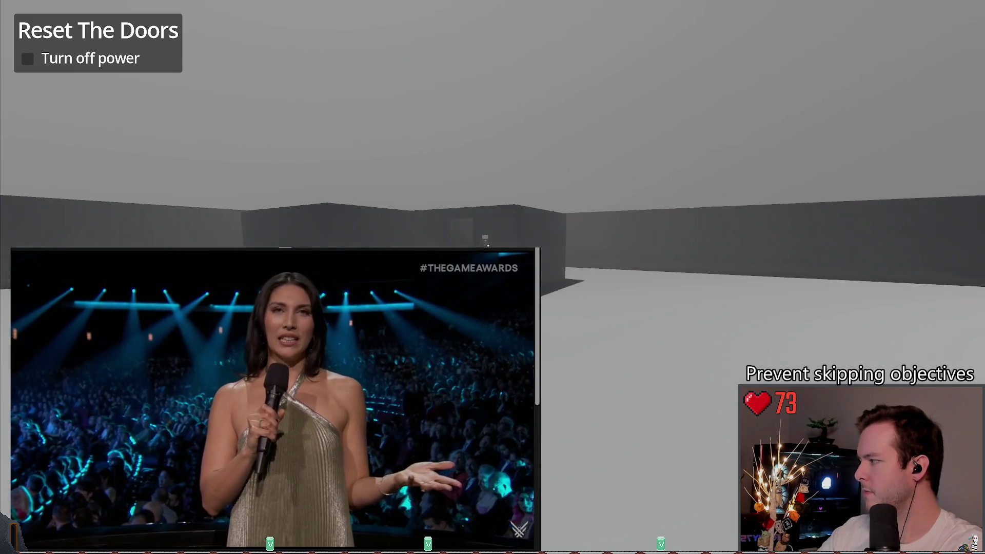
pyautogui.press('w')
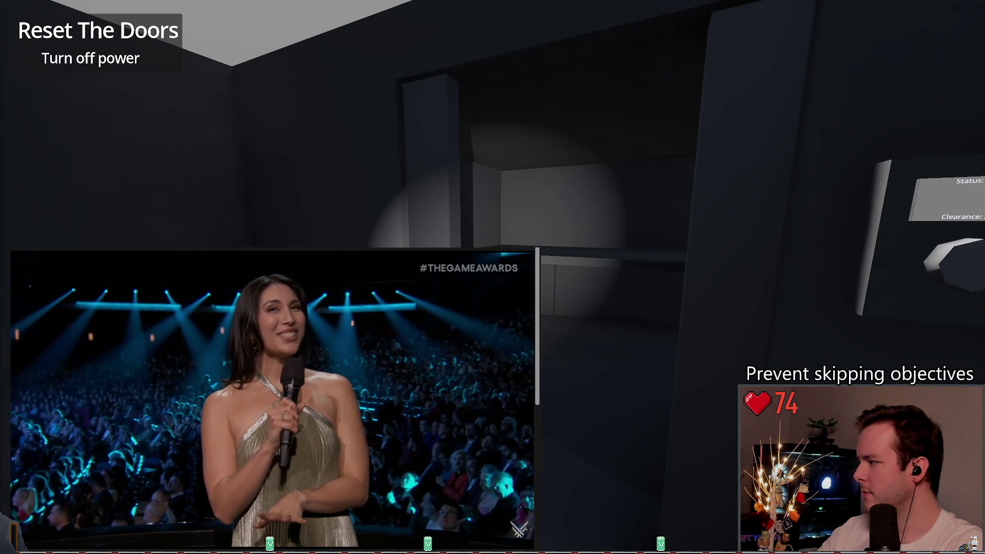
pyautogui.press('w')
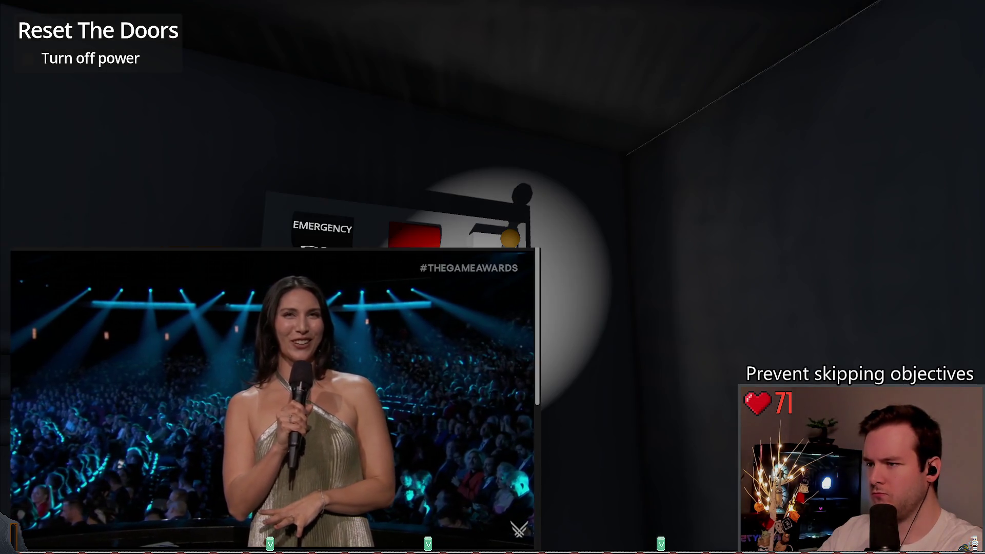
# - Restart the playtest and walk into the research building up to the EMERGENCY panel
pyautogui.press('Escape')
pyautogui.press('F8')
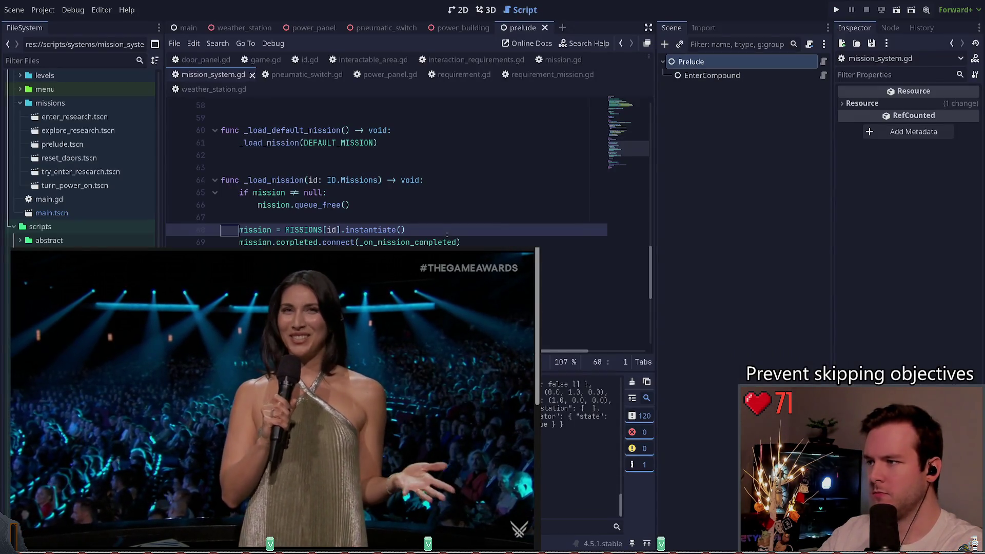
pyautogui.click(837, 10)
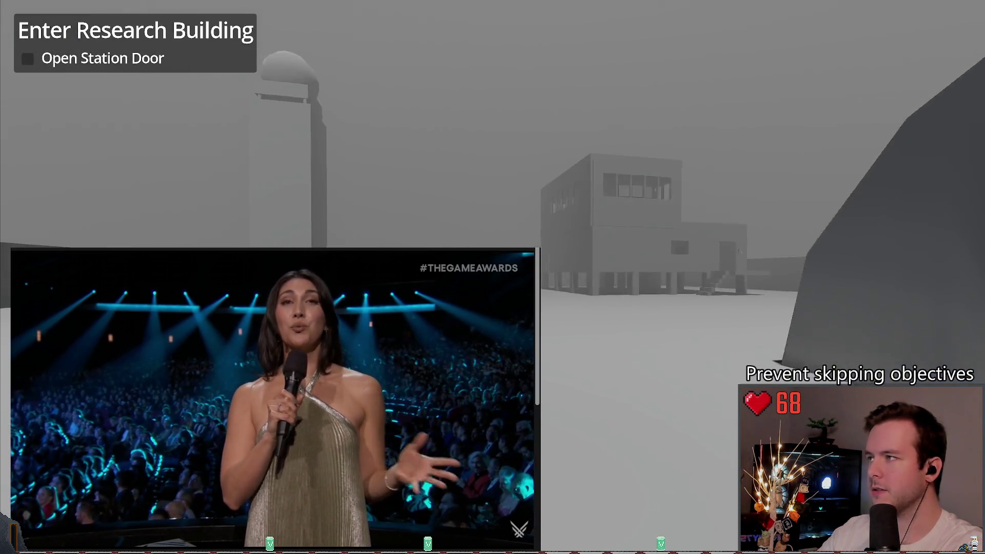
pyautogui.press('w')
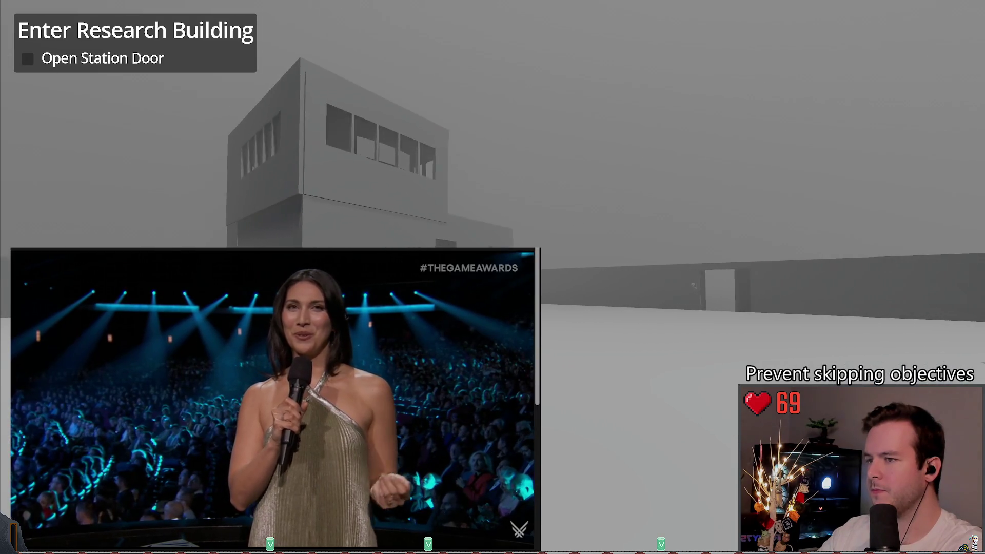
pyautogui.press('w')
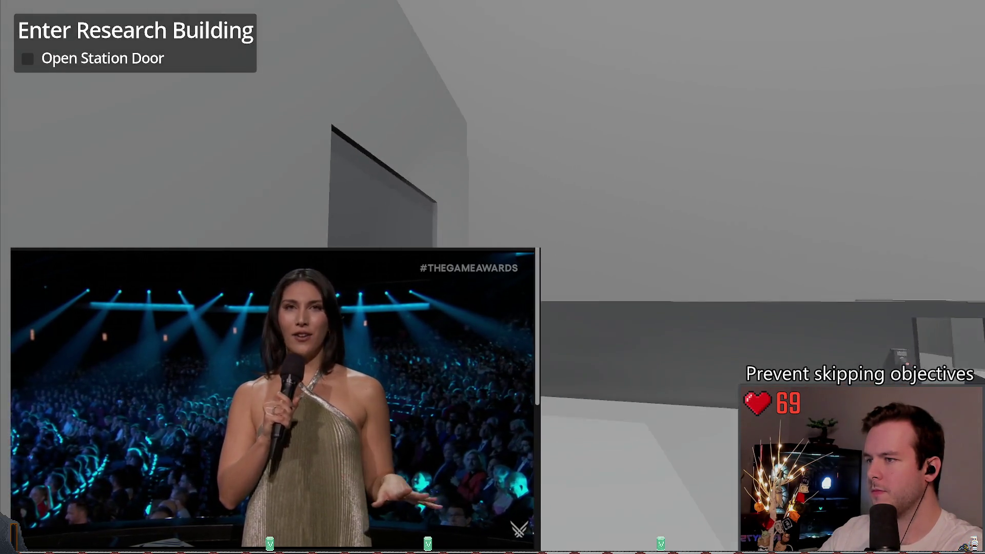
pyautogui.press('w')
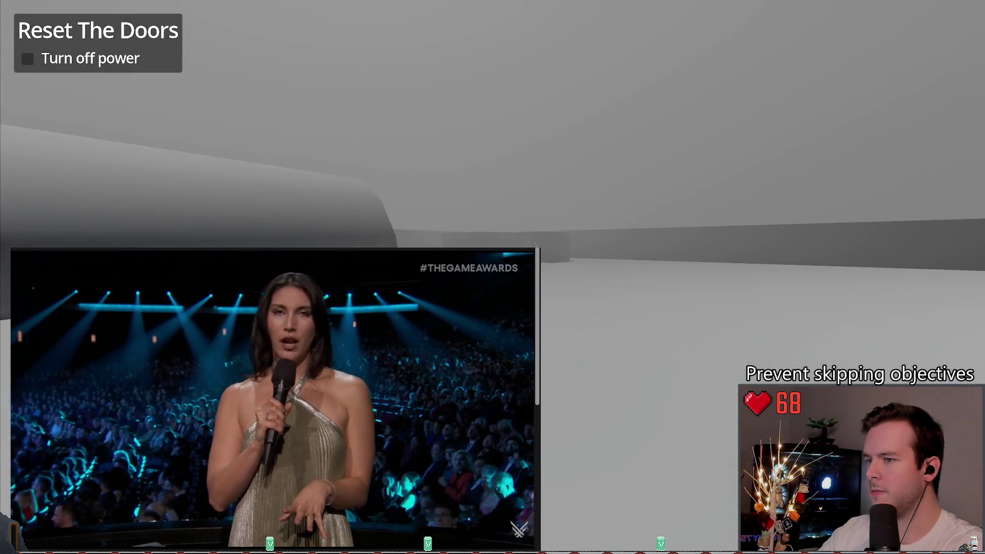
pyautogui.press('w')
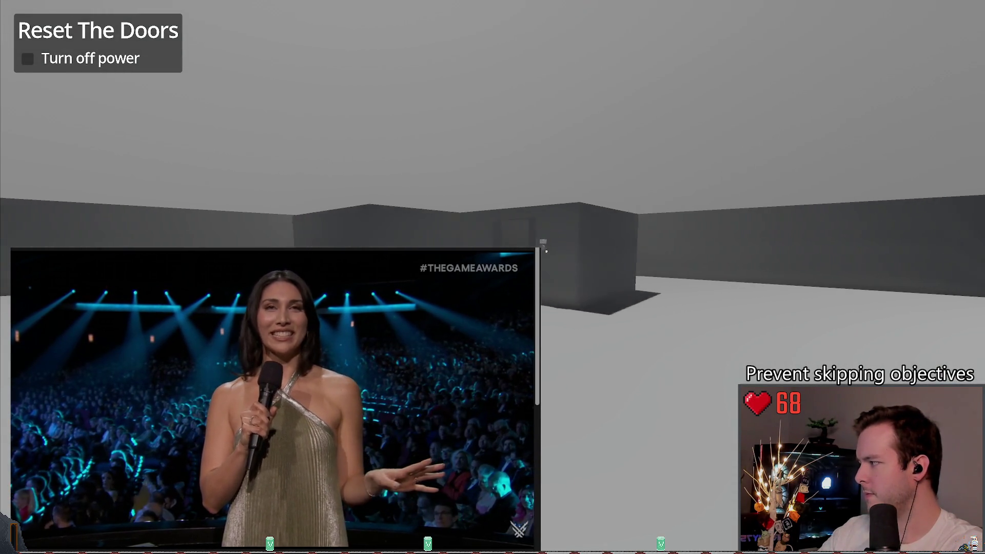
pyautogui.press('w')
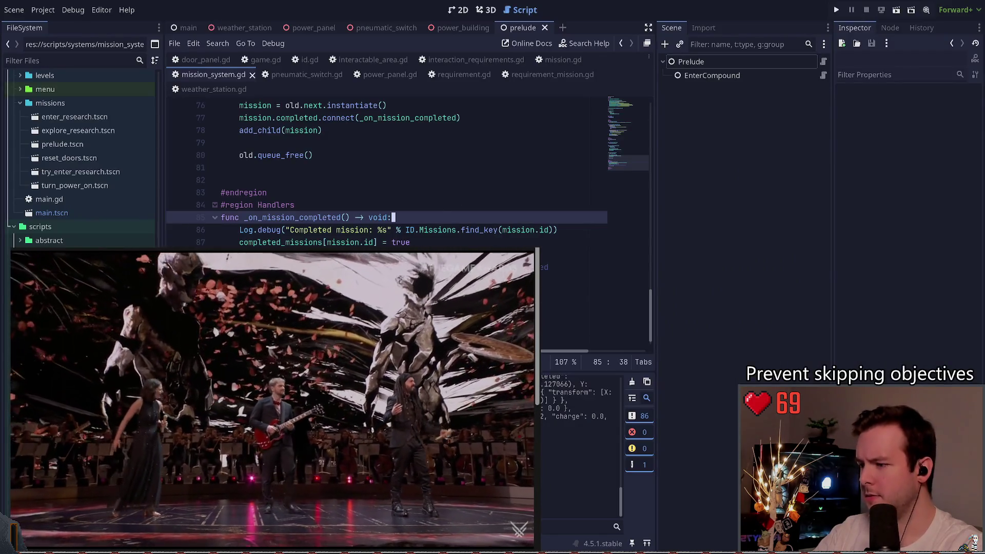
# - Place the caret on line 90 in mission_system.gd's _on_mission_completed handler
pyautogui.click(333, 280)
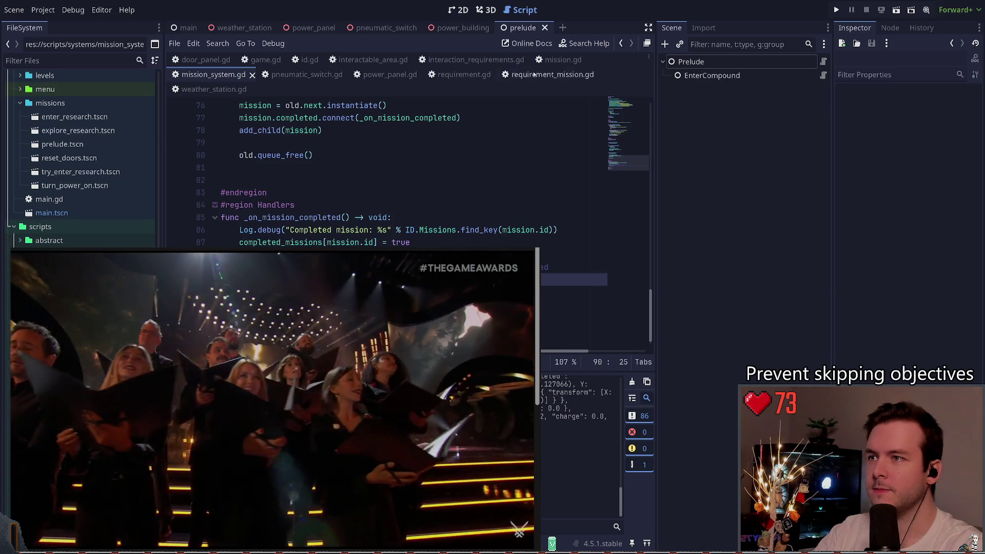
# - Reopen requirement_mission.gd and scroll to the _is_mission_completed helper below can_interact
pyautogui.click(444, 170)
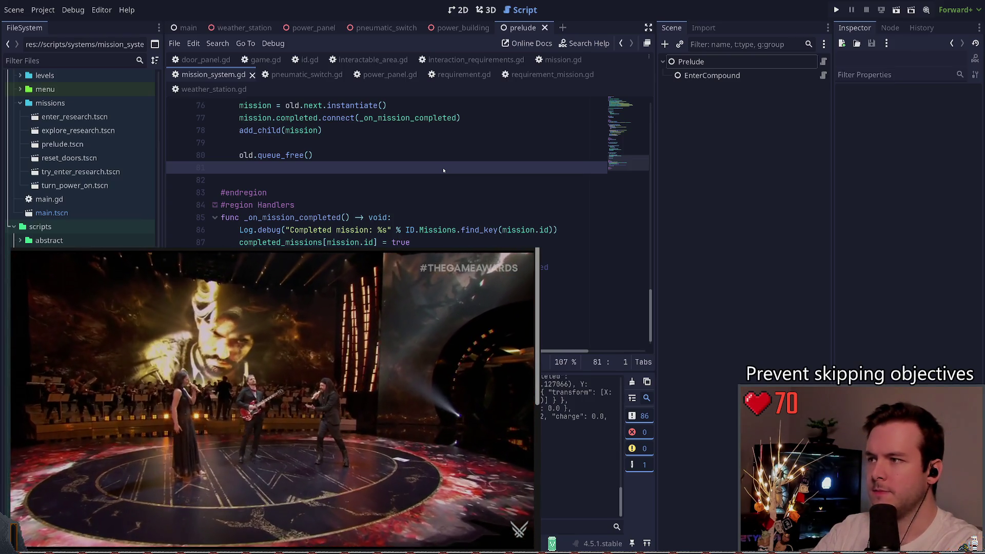
pyautogui.hotkey('alt', 'Left')
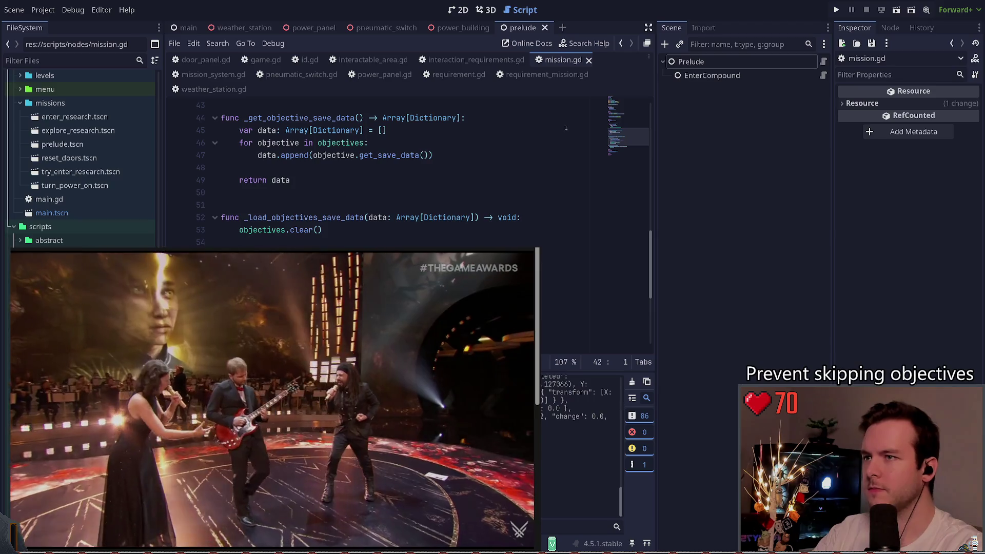
pyautogui.hotkey('alt', 'Right')
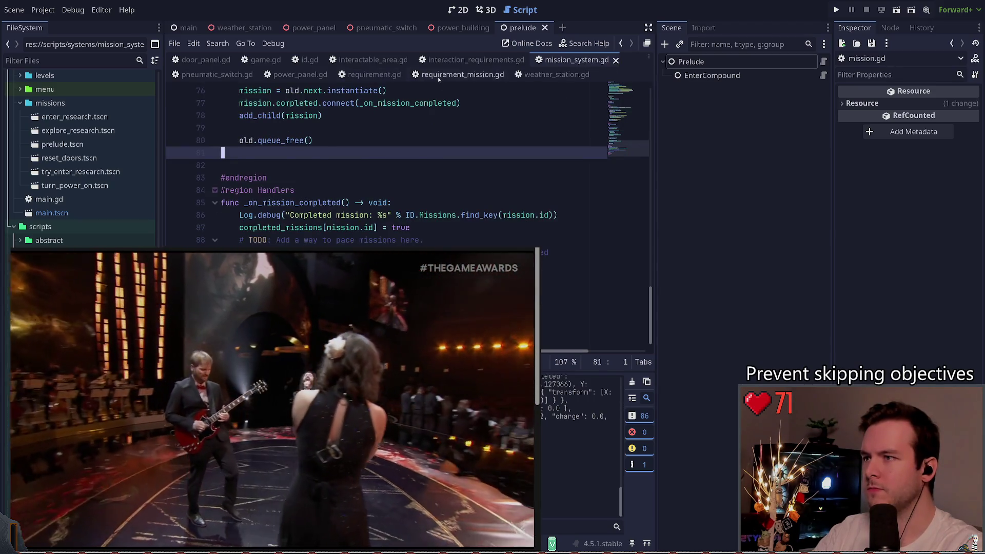
pyautogui.click(439, 76)
pyautogui.scroll(-1, 508, 232)
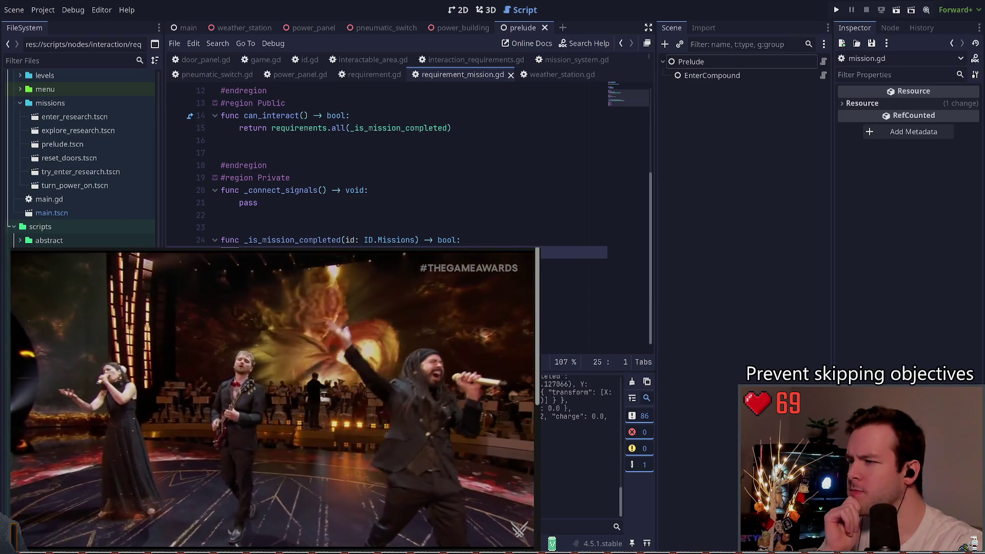
pyautogui.scroll(1, 575, 264)
pyautogui.click(574, 267)
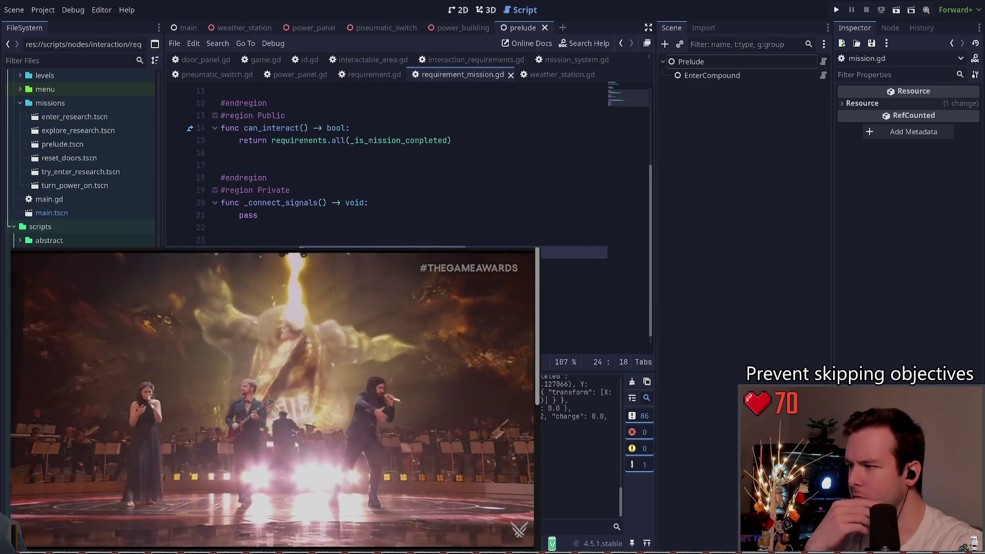
pyautogui.click(271, 265)
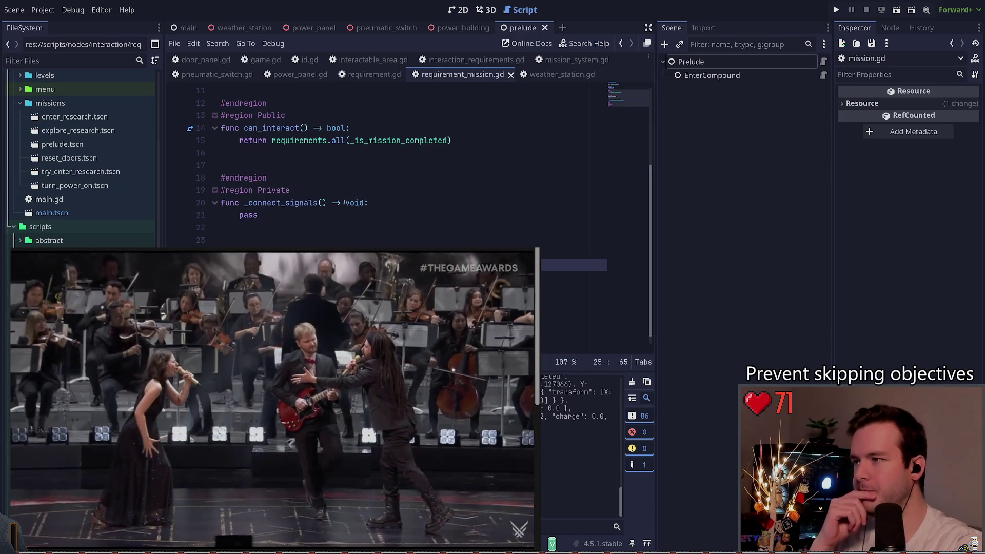
pyautogui.click(320, 182)
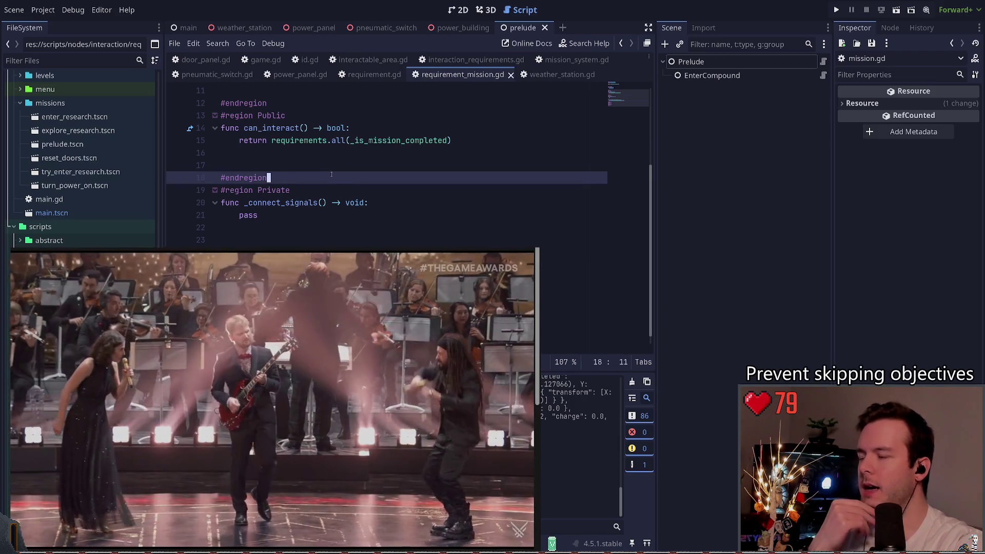
pyautogui.scroll(1, 322, 185)
pyautogui.click(324, 191)
pyautogui.scroll(1, 325, 191)
pyautogui.click(379, 203)
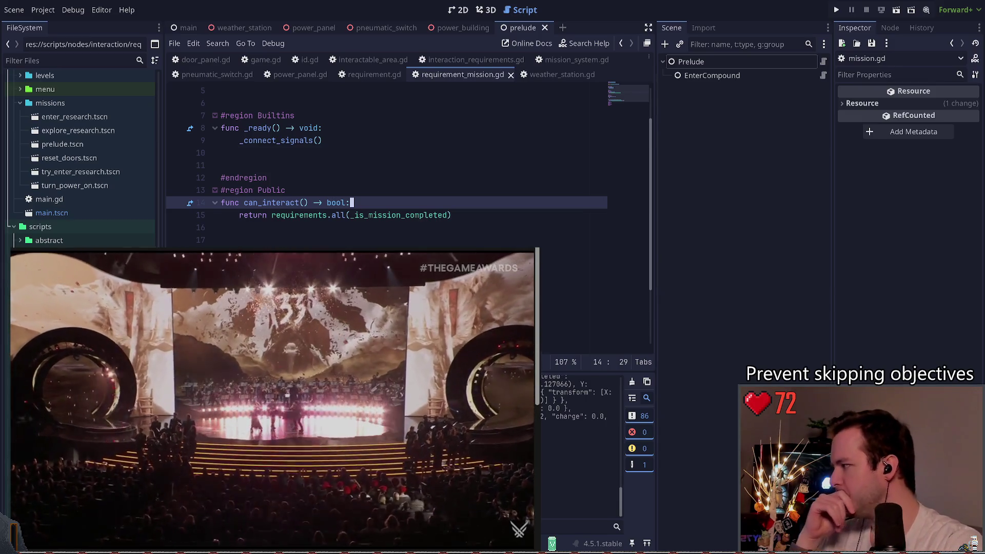
pyautogui.moveTo(272, 461)
pyautogui.moveTo(78, 536); pyautogui.dragTo(70, 537)
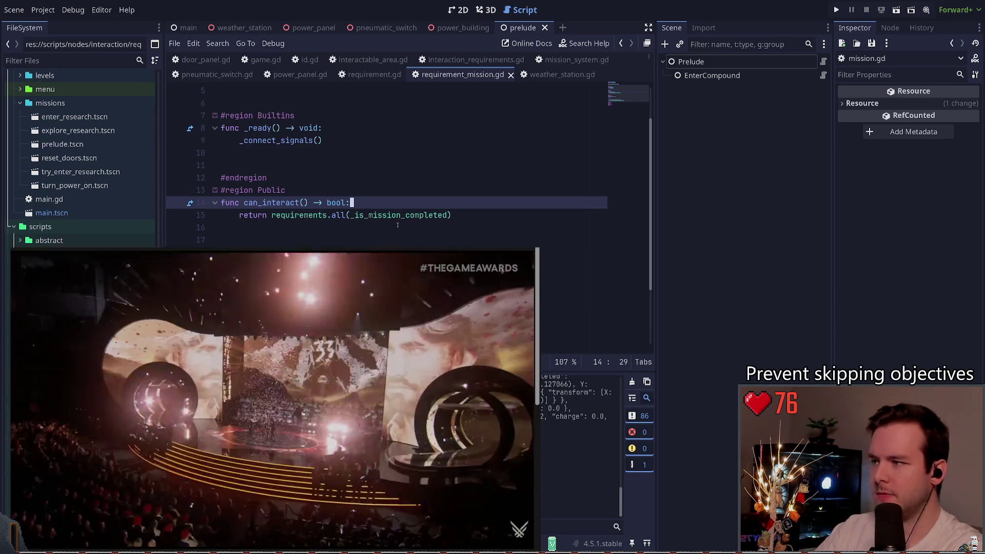
pyautogui.scroll(2, 324, 237)
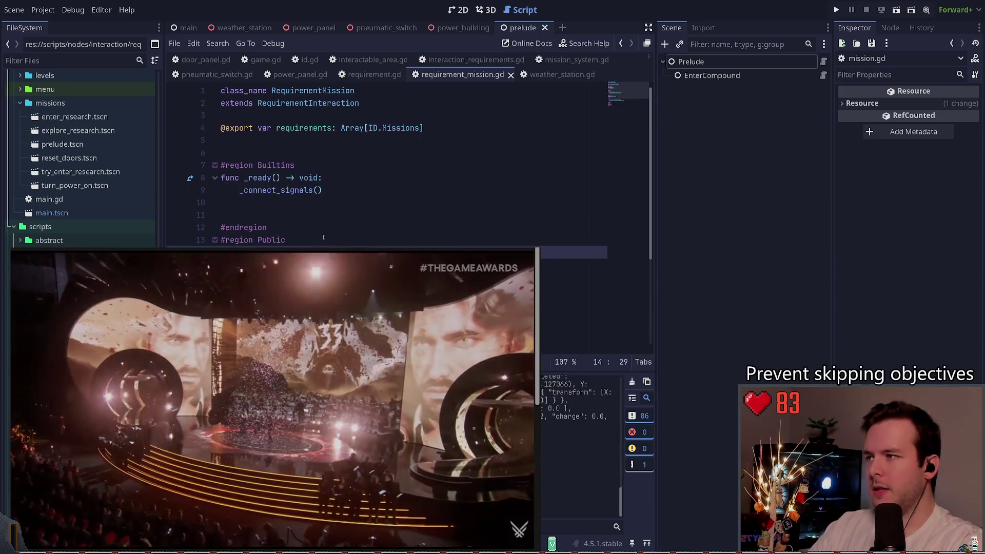
pyautogui.scroll(-3, 449, 233)
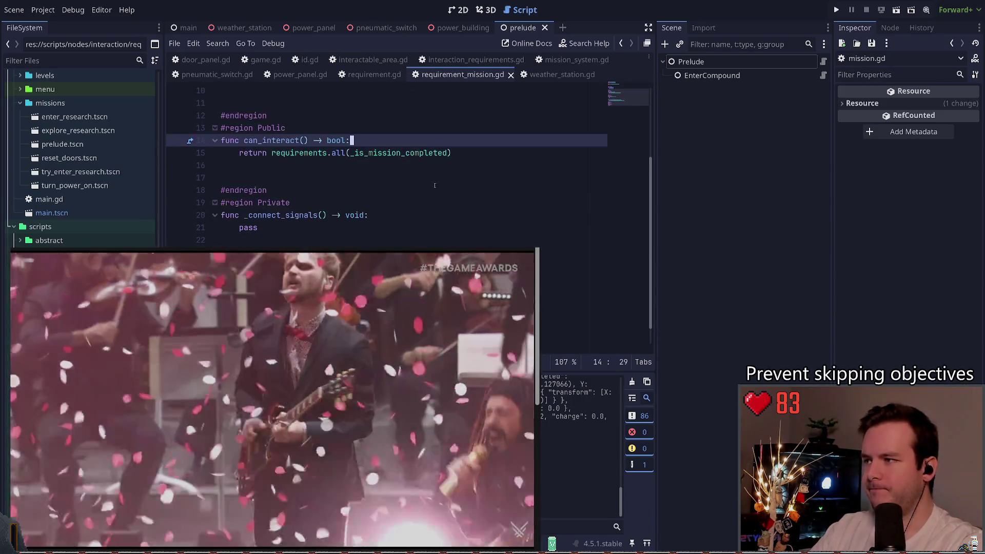
pyautogui.moveTo(475, 150); pyautogui.dragTo(254, 153)
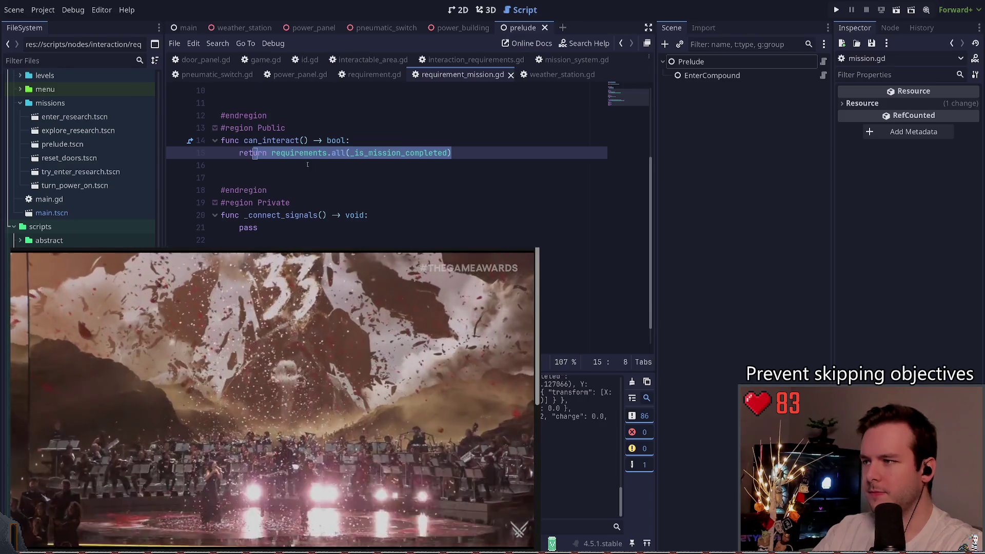
pyautogui.click(307, 164)
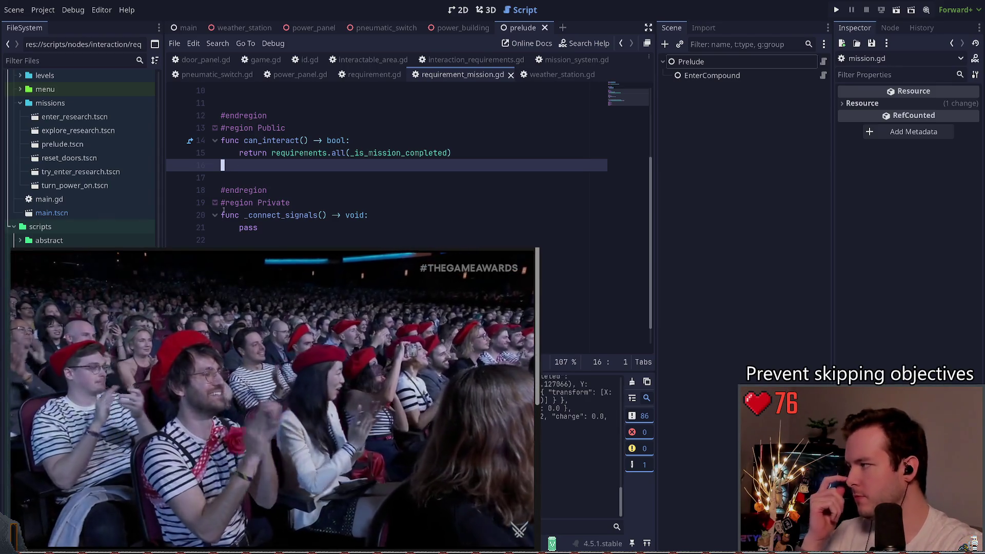
pyautogui.scroll(-1, 287, 225)
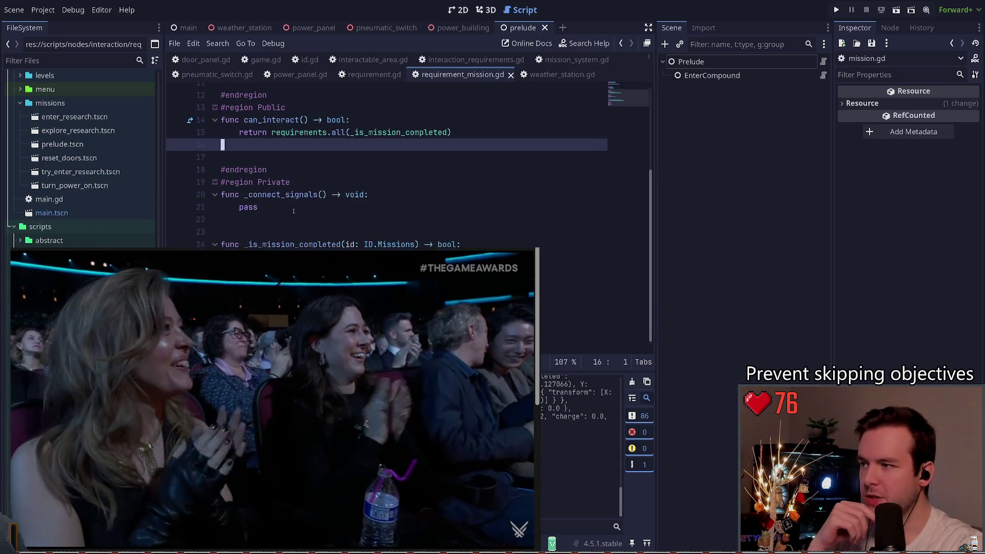
pyautogui.click(287, 225)
pyautogui.press('Down')
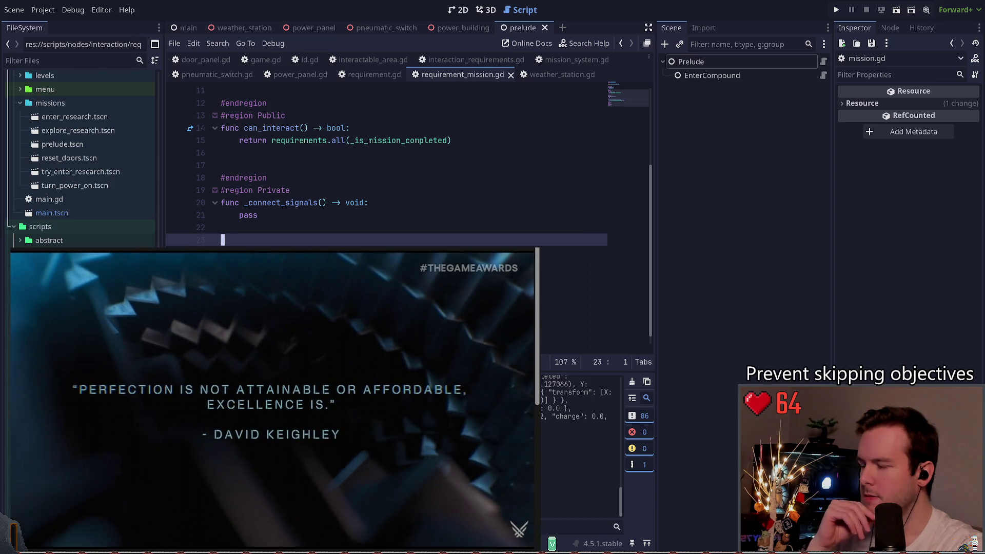
pyautogui.click(462, 253)
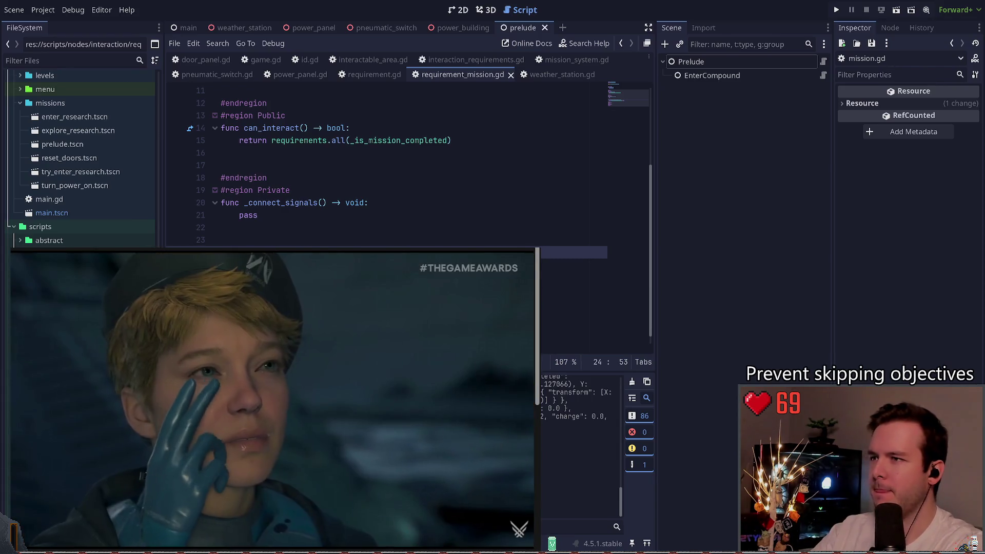
pyautogui.press('Return')
pyautogui.hotkey('ctrl', 'z')
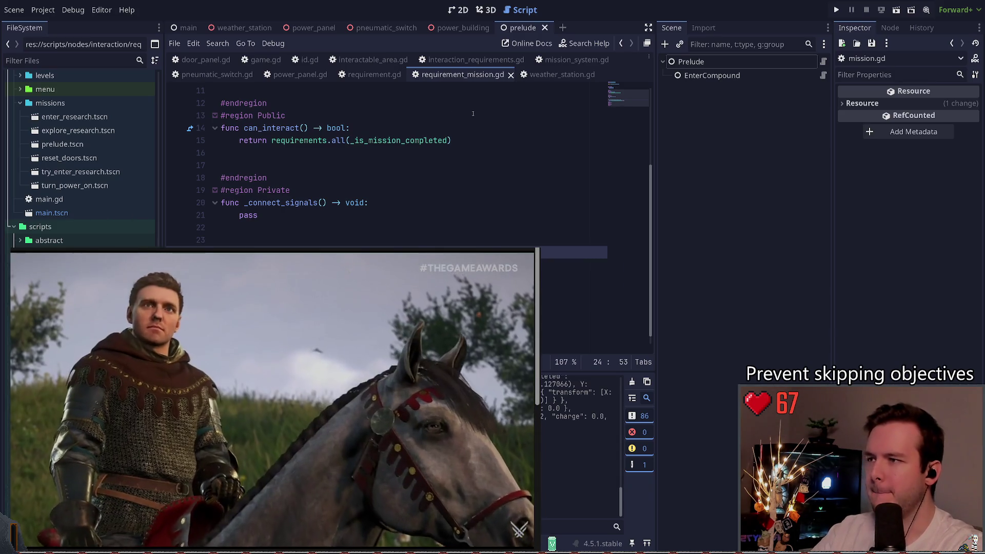
pyautogui.scroll(4, 382, 200)
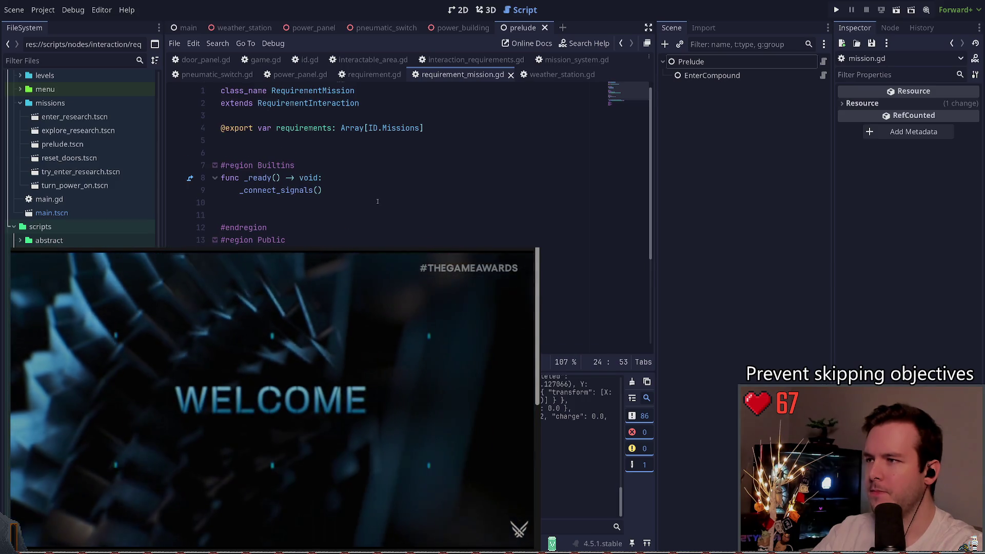
pyautogui.scroll(-1, 382, 200)
pyautogui.scroll(1, 382, 200)
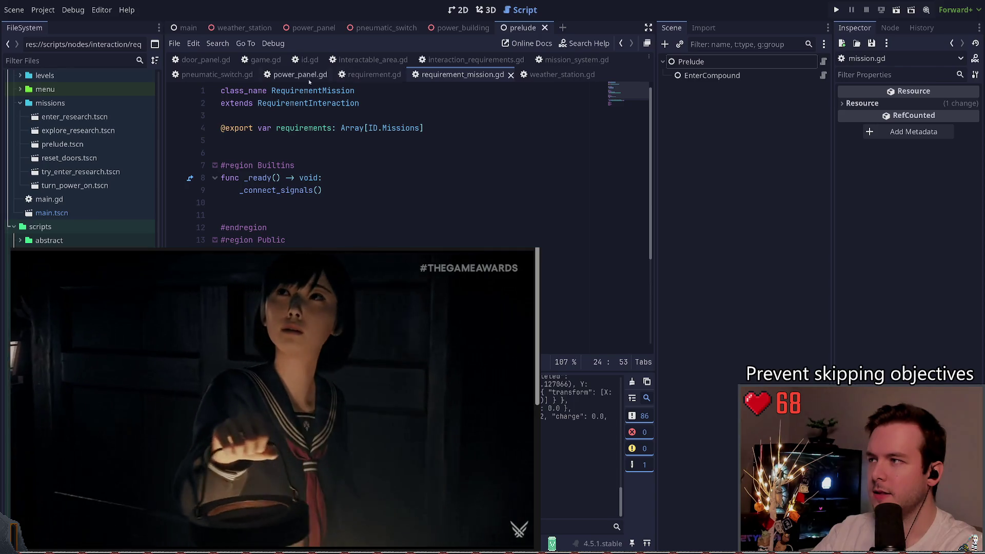
# - Glance at the requirement.gd base script, then bring up interaction_requirements.gd and scan it
pyautogui.click(362, 77)
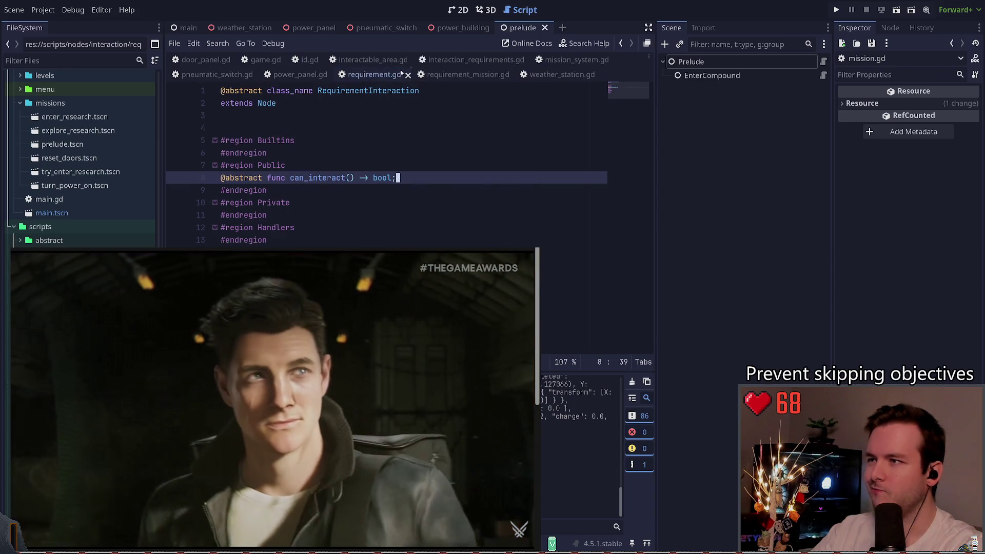
pyautogui.click(408, 74)
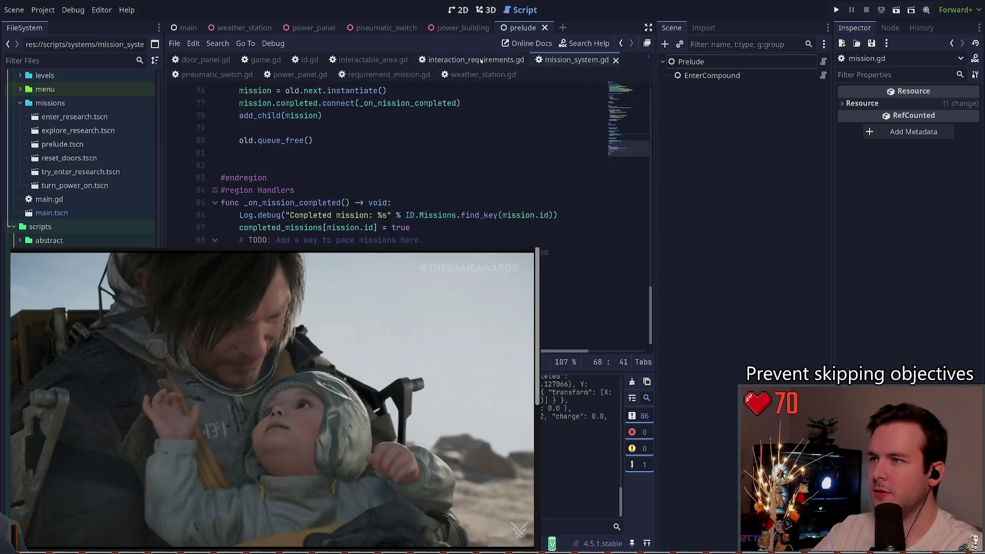
pyautogui.click(481, 61)
pyautogui.scroll(-1, 335, 195)
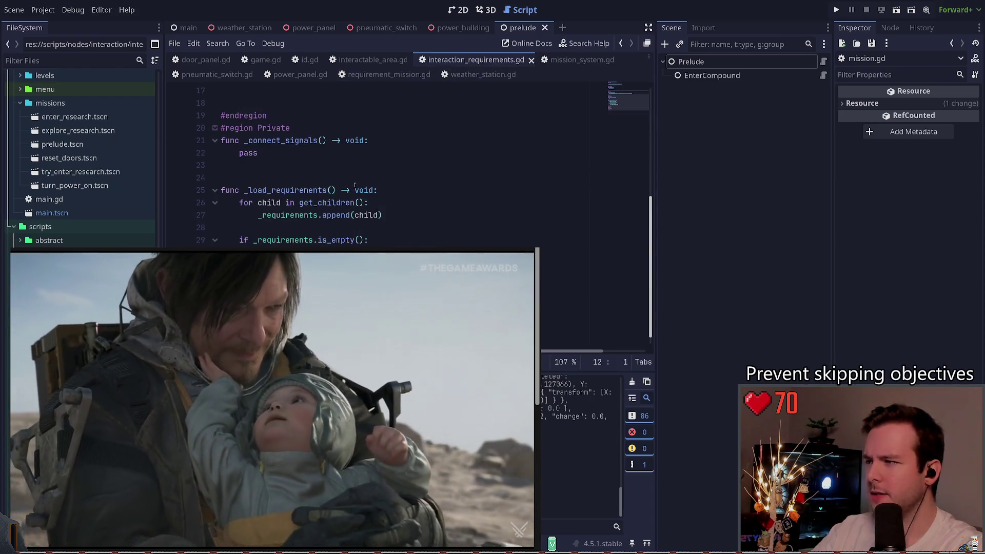
pyautogui.scroll(2, 335, 195)
pyautogui.scroll(2, 335, 195)
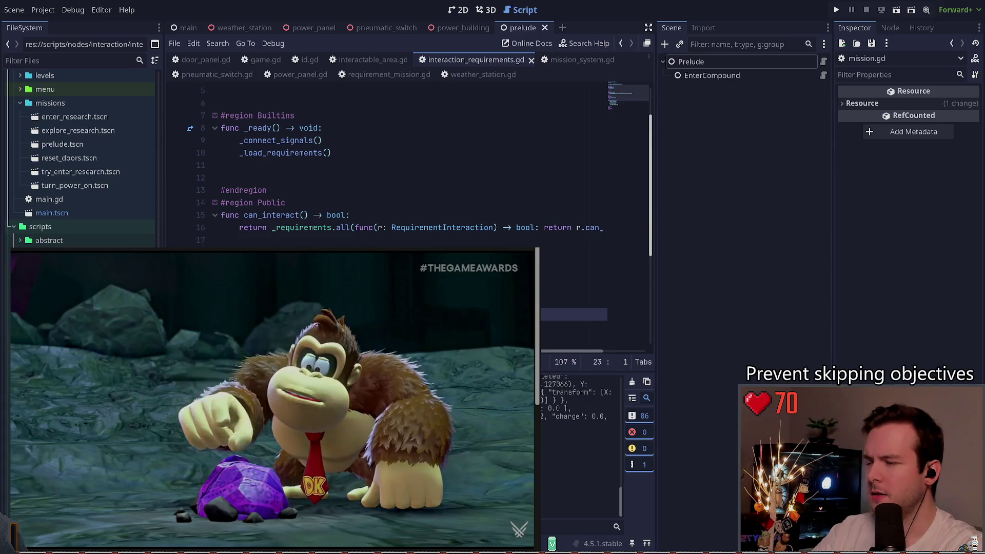
pyautogui.hscroll(3, 406, 164)
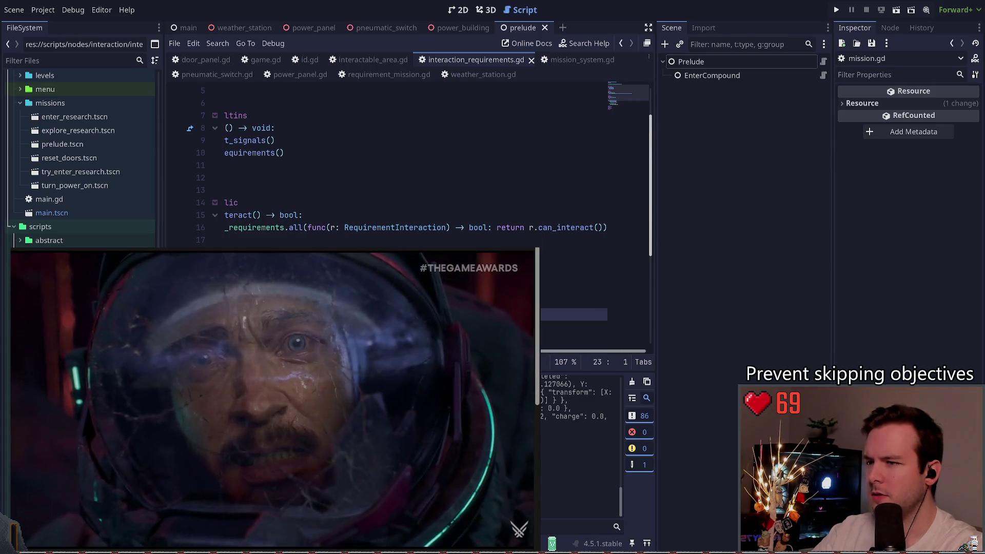
pyautogui.hscroll(-3, 405, 164)
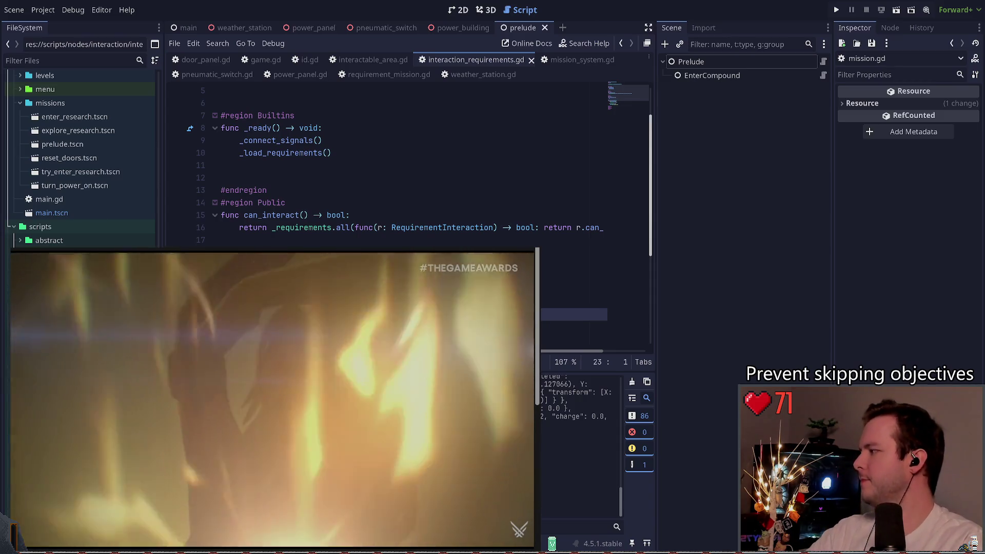
# - Inspect the can_interact() check, then run the project with F5 for a playtest
pyautogui.press('Up')
pyautogui.press('Up')
pyautogui.press('Up')
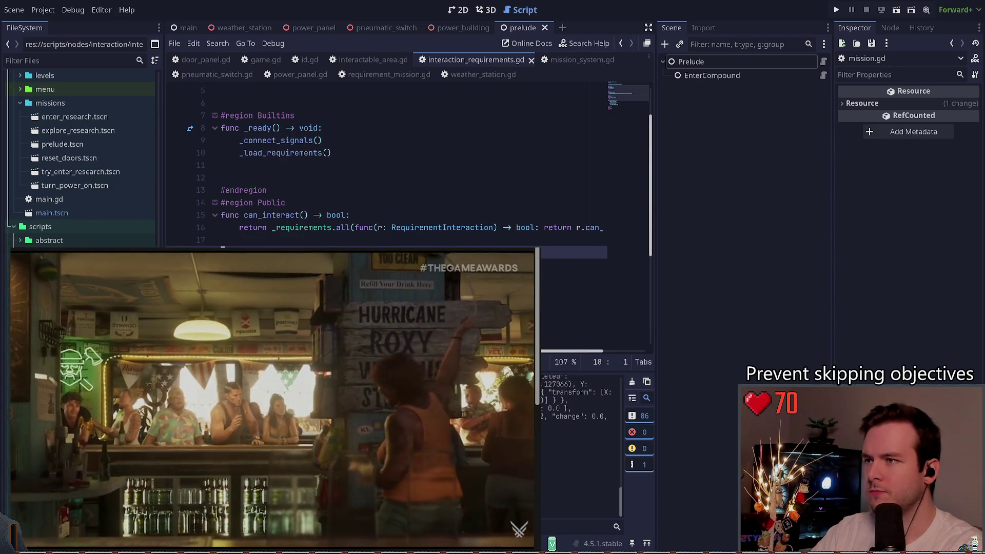
pyautogui.scroll(2, 405, 164)
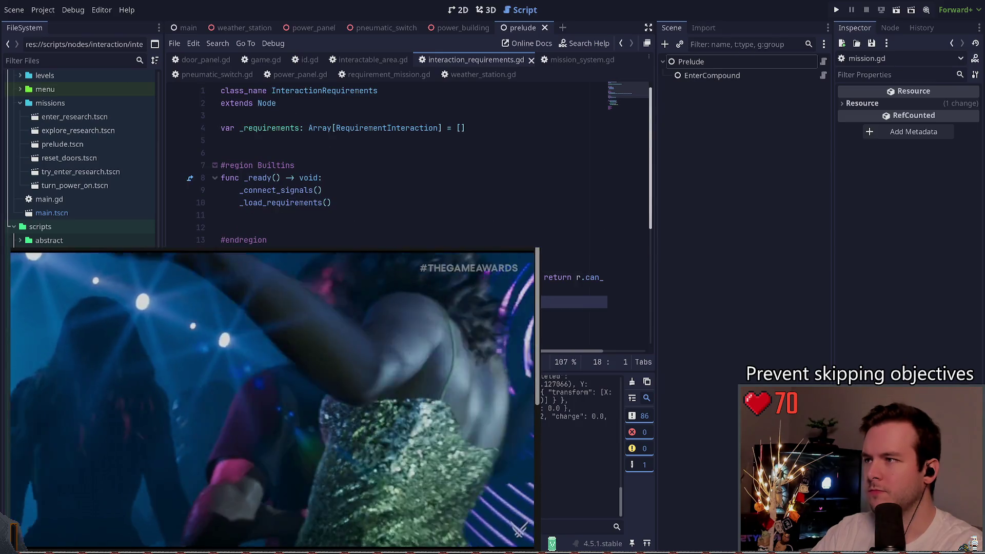
pyautogui.scroll(-3, 405, 164)
pyautogui.hscroll(2, 406, 164)
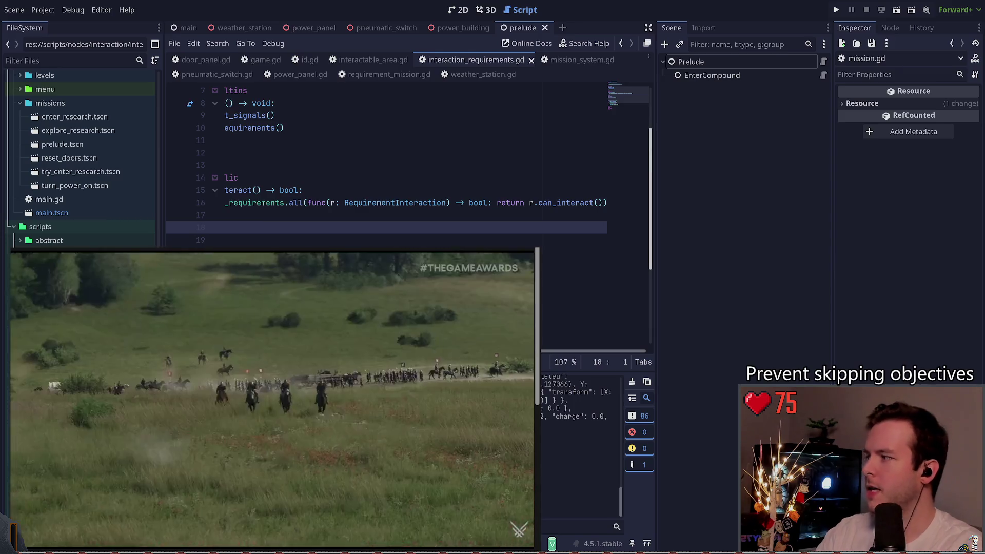
pyautogui.scroll(2, 406, 164)
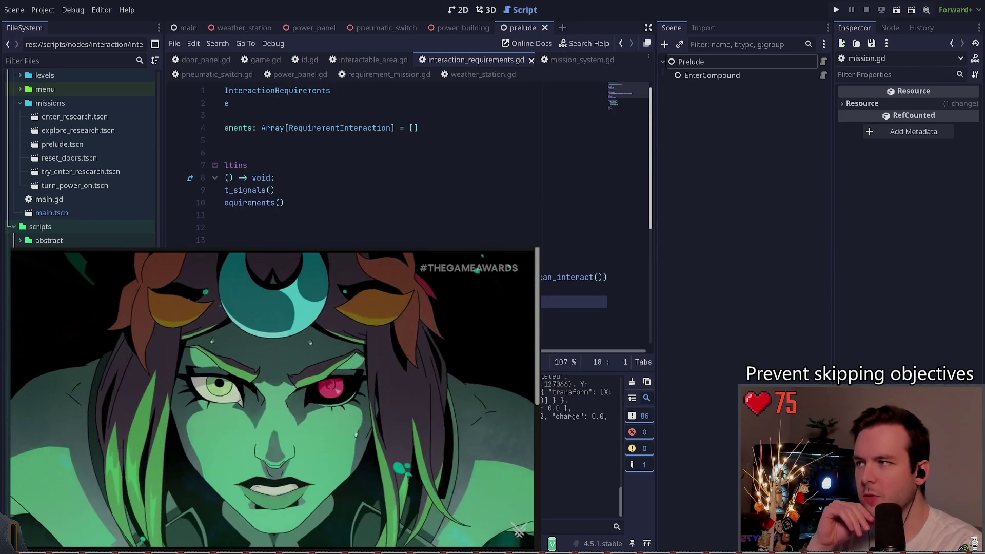
pyautogui.hscroll(-3, 332, 234)
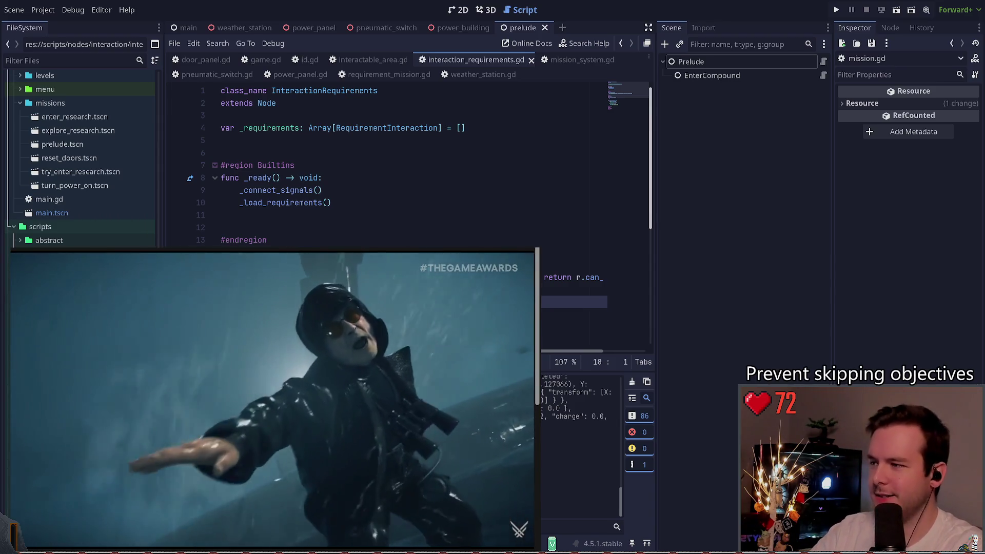
pyautogui.scroll(-1, 411, 169)
pyautogui.press('Up')
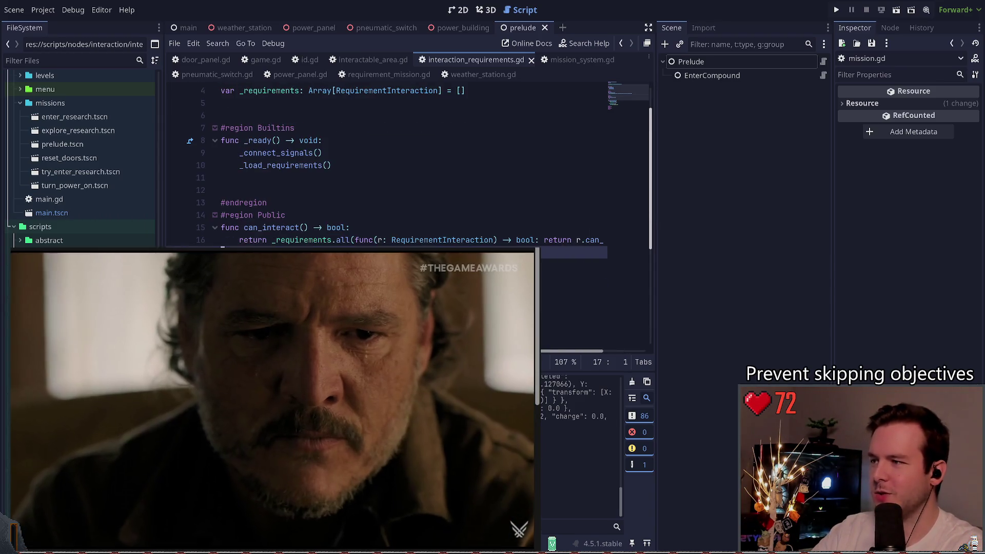
pyautogui.scroll(-2, 327, 192)
pyautogui.click(328, 192)
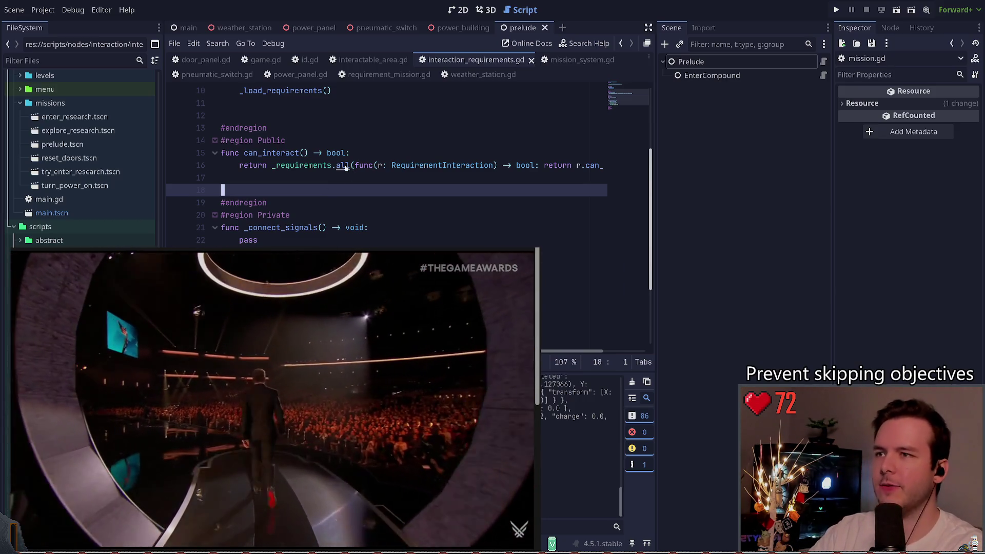
pyautogui.press('F5')
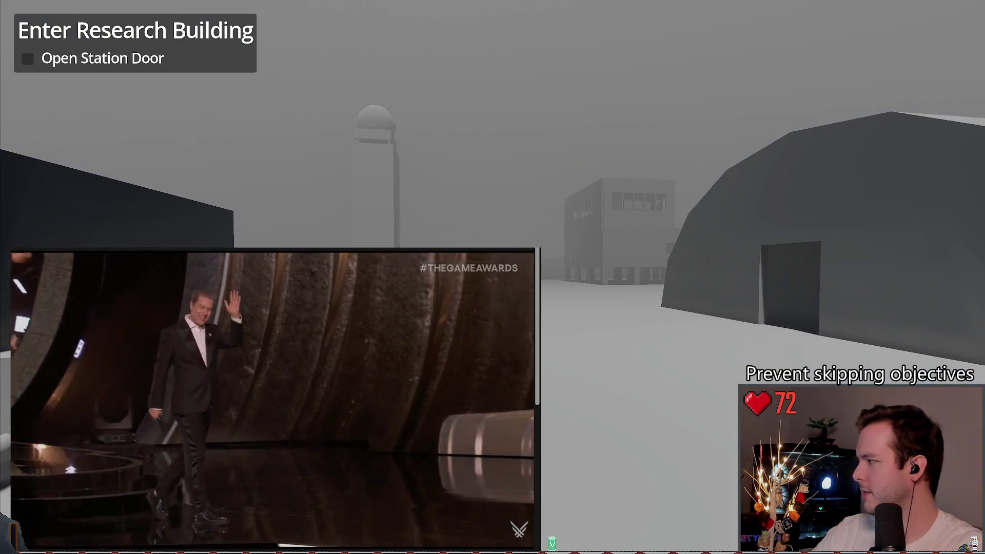
# - Walk the player into the research building to complete the 'Enter Research Building' objective
pyautogui.press('d')
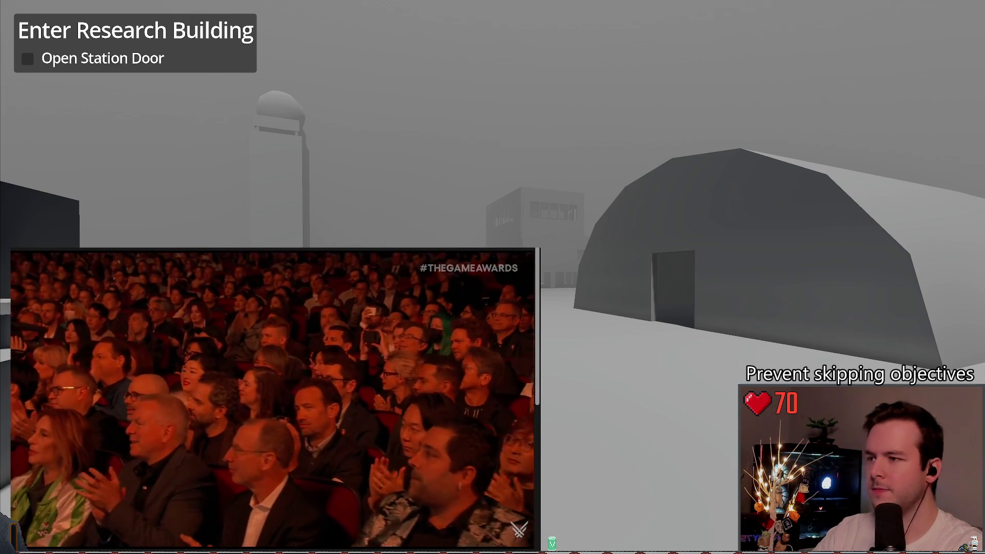
pyautogui.press('d')
pyautogui.press('a')
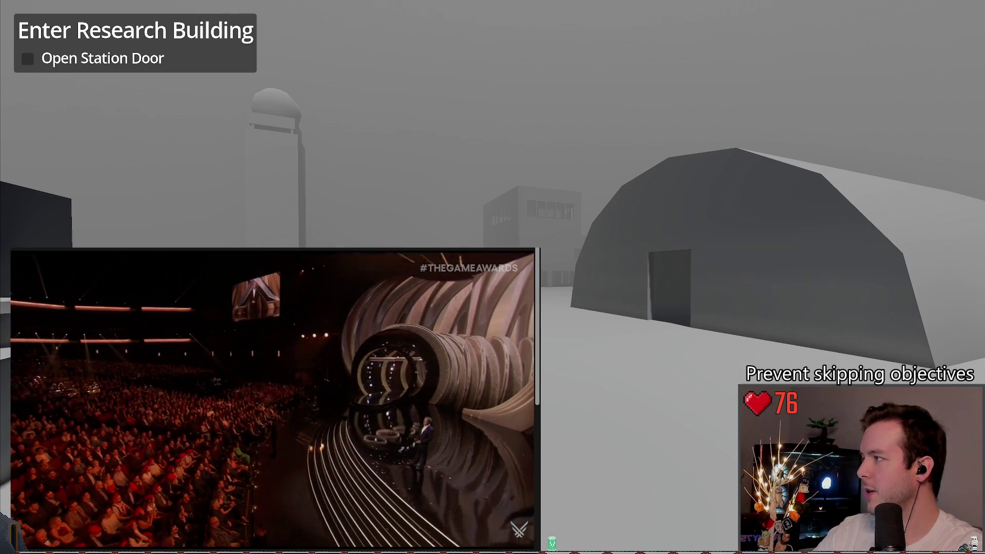
pyautogui.press('w')
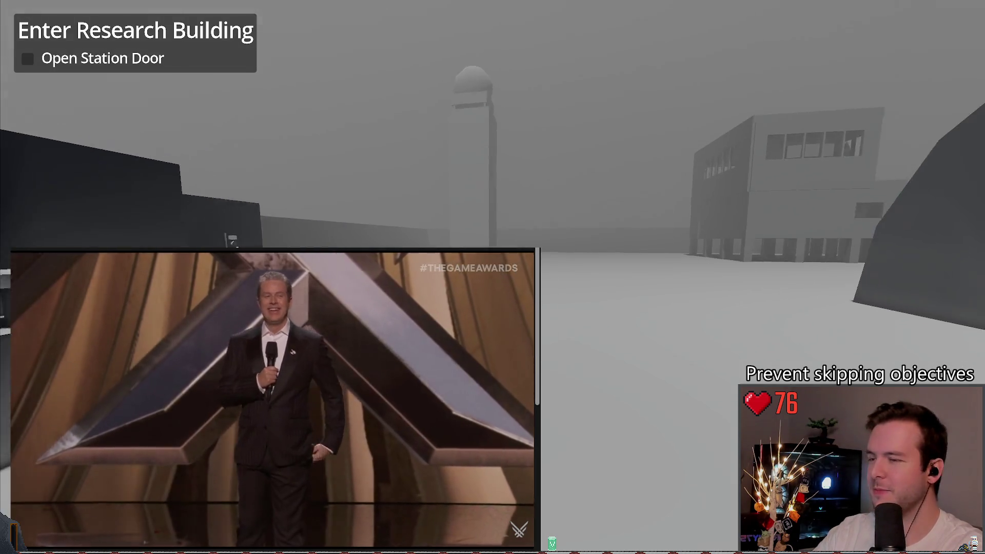
pyautogui.press('w')
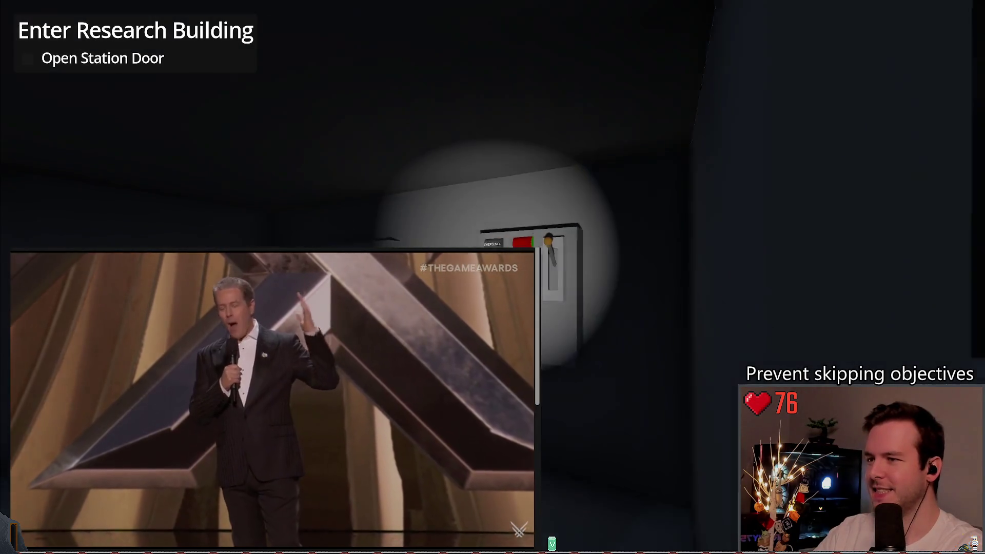
pyautogui.press('w')
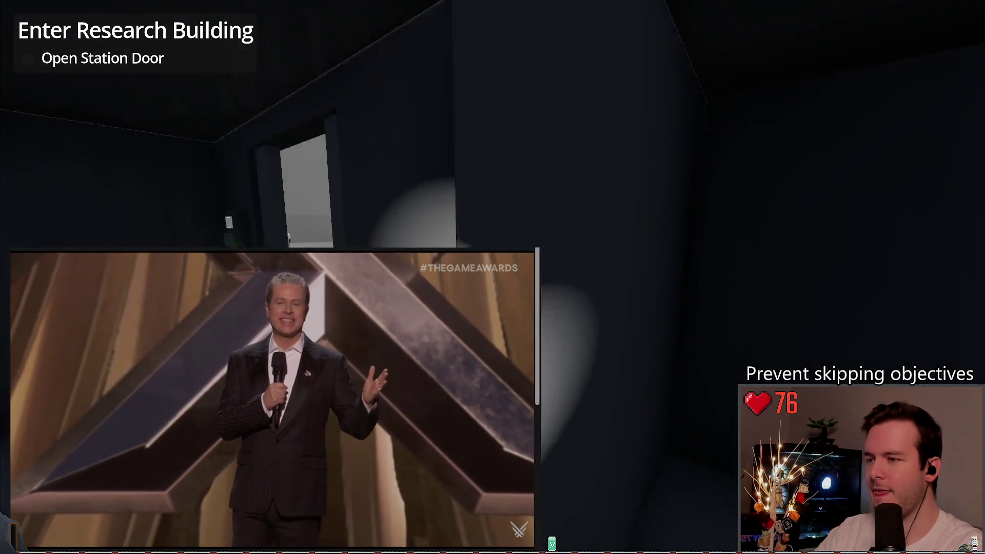
pyautogui.press('w')
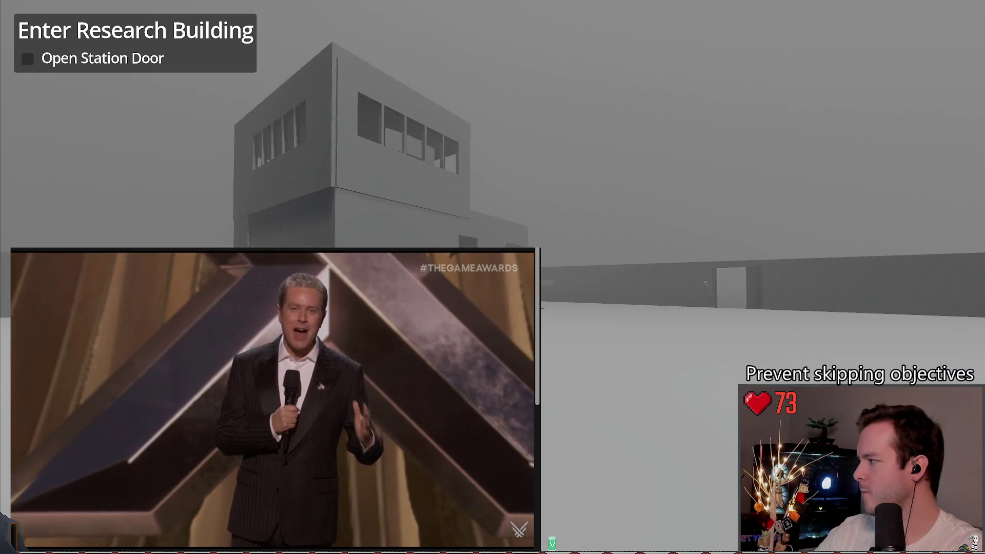
pyautogui.press('w')
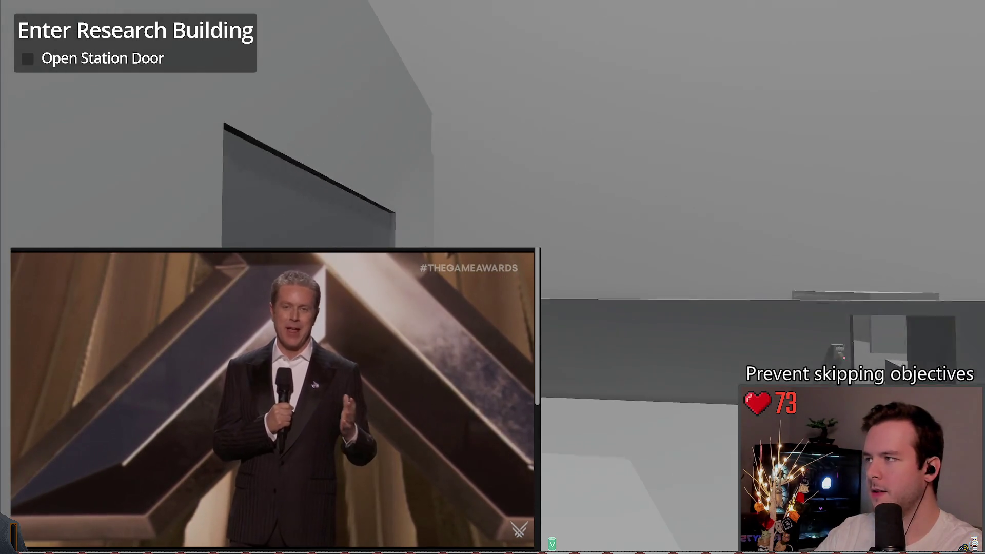
pyautogui.press('w')
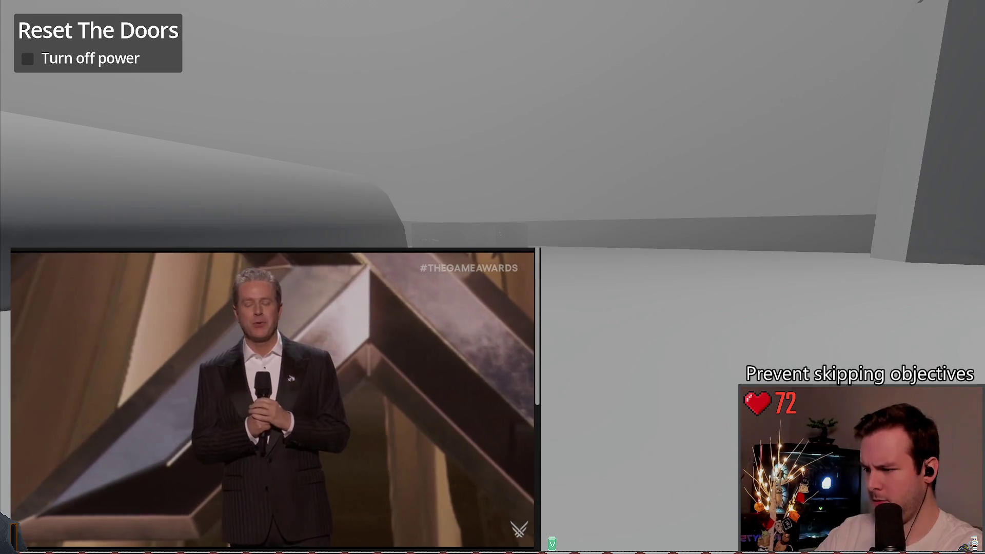
pyautogui.press('w')
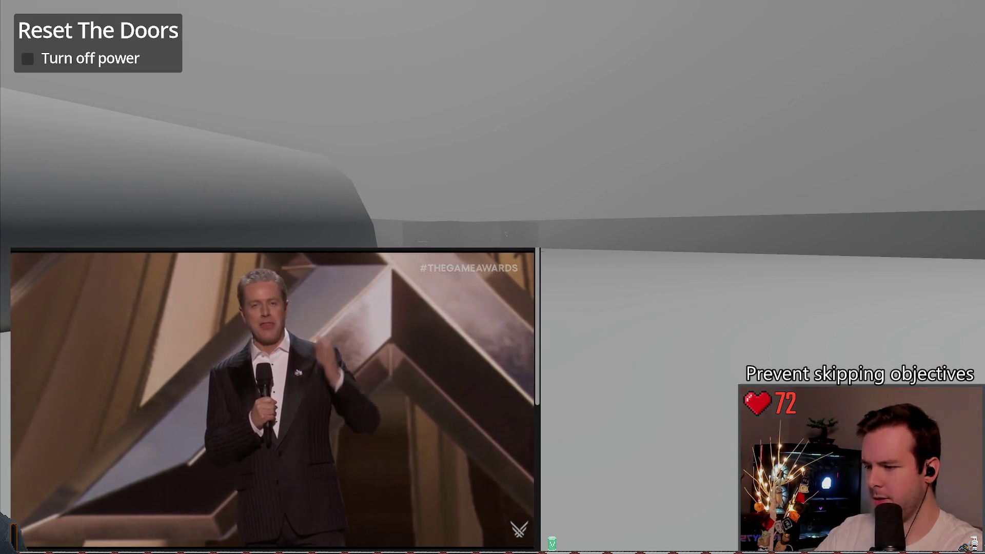
# - Open the pause menu's save slot panel, back out, and resume the game
pyautogui.press('Escape')
pyautogui.press('Return')
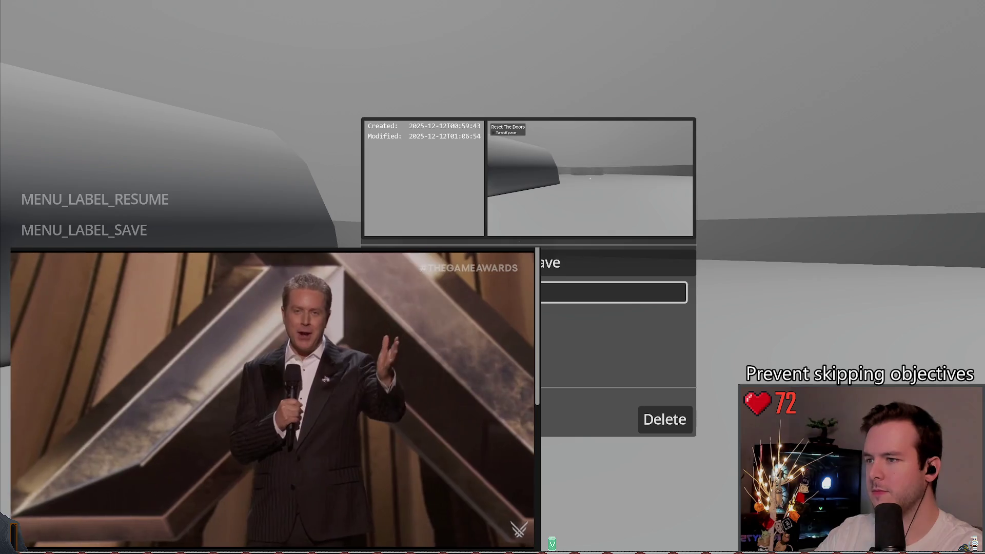
pyautogui.press('Escape')
pyautogui.press('Return')
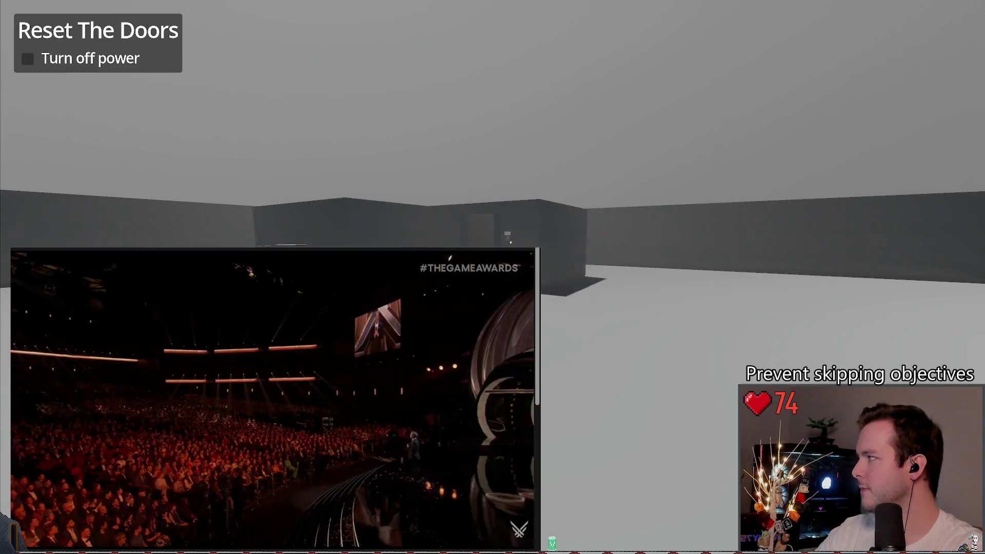
# - Walk up to the emergency power panel, then switch back to the editor
pyautogui.press('w')
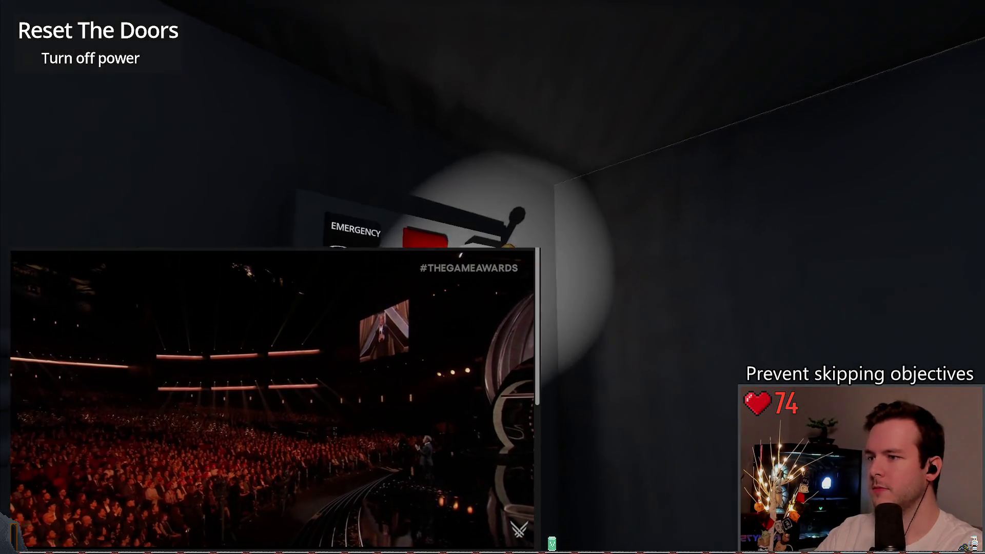
pyautogui.press('w')
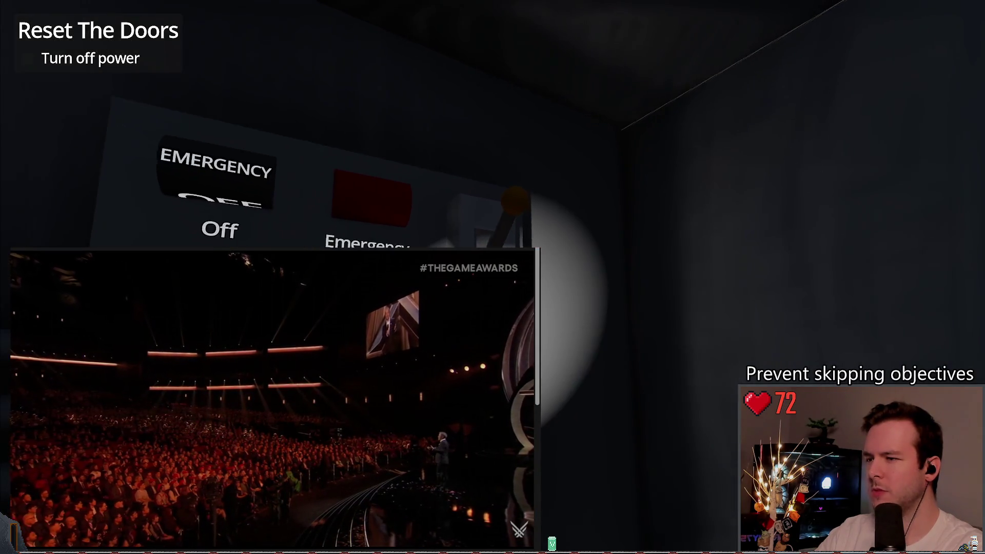
pyautogui.press('s')
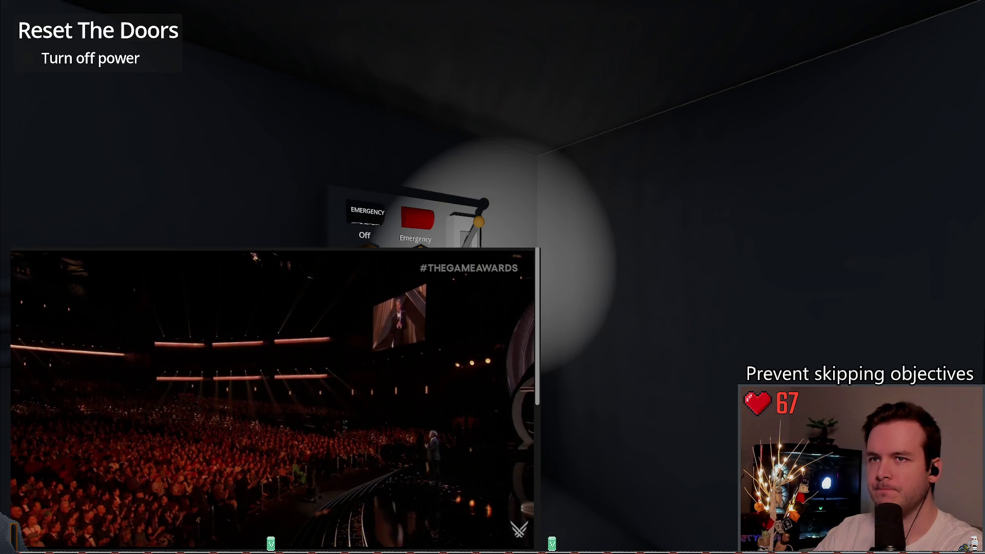
pyautogui.hotkey('alt', 'Tab')
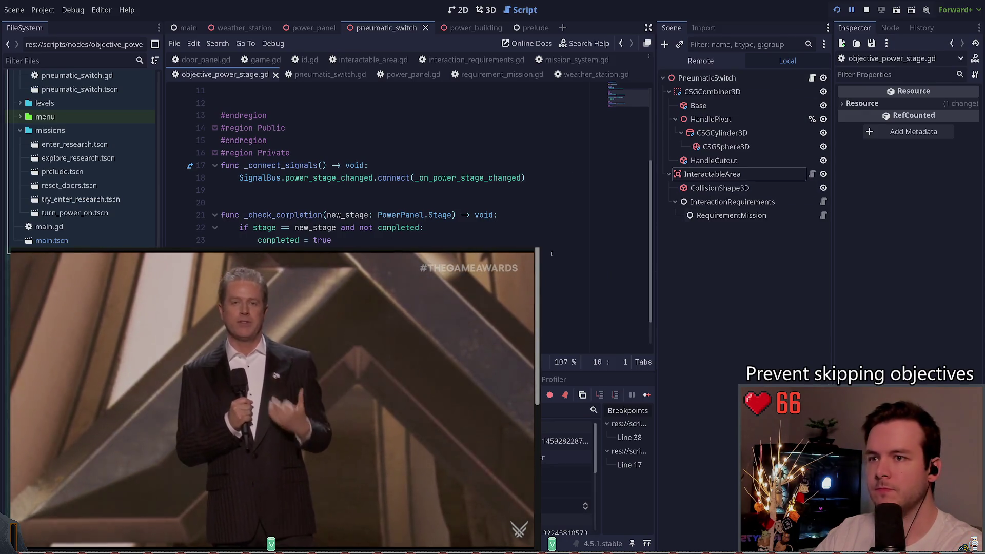
# - Step over the paused code into the mission loading and show the output log
pyautogui.press('F10')
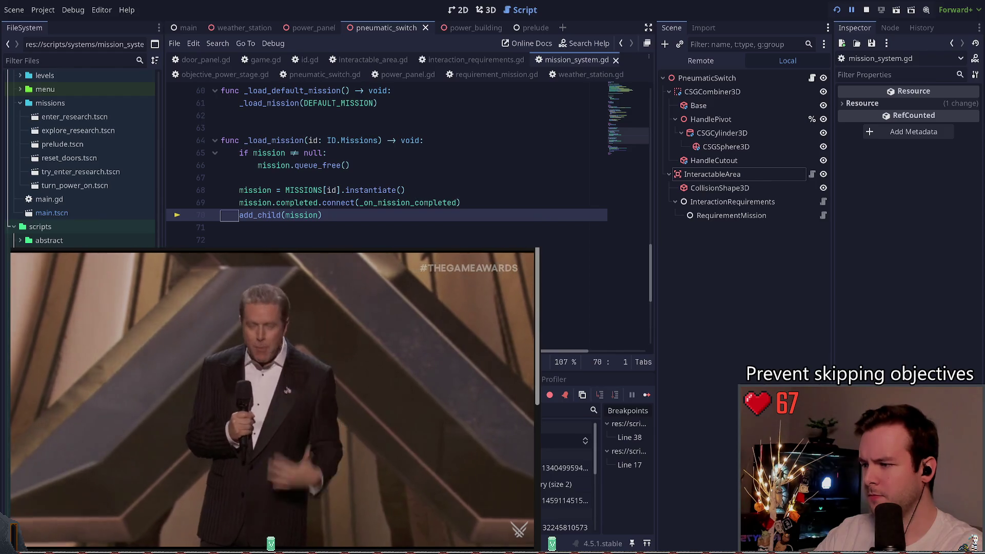
pyautogui.press('F10')
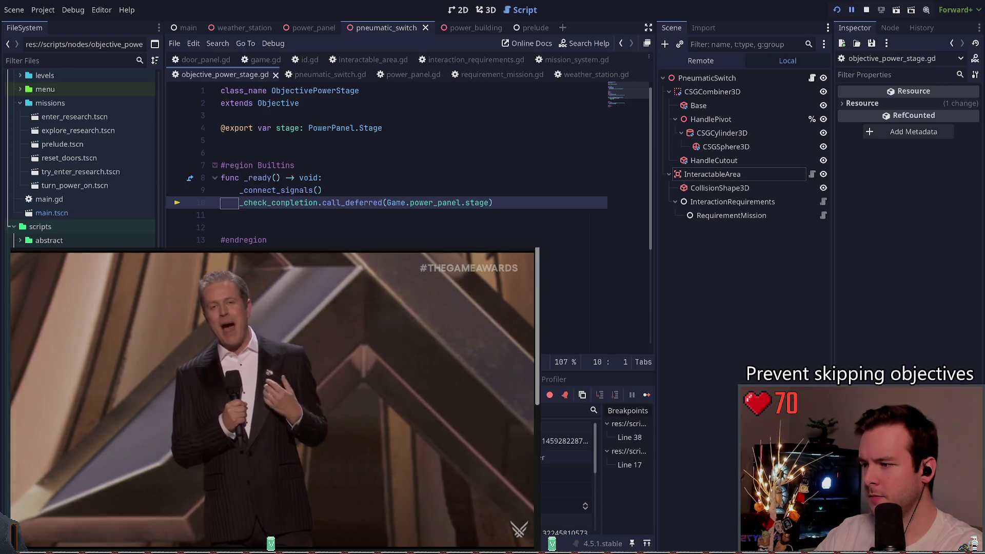
pyautogui.press('F10')
pyautogui.press('F10')
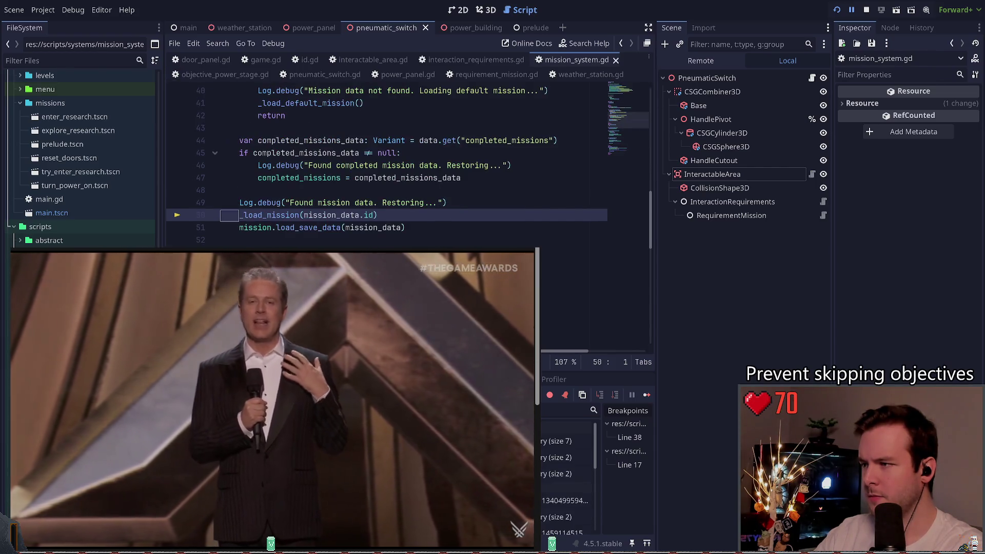
pyautogui.hotkey('alt', 'o')
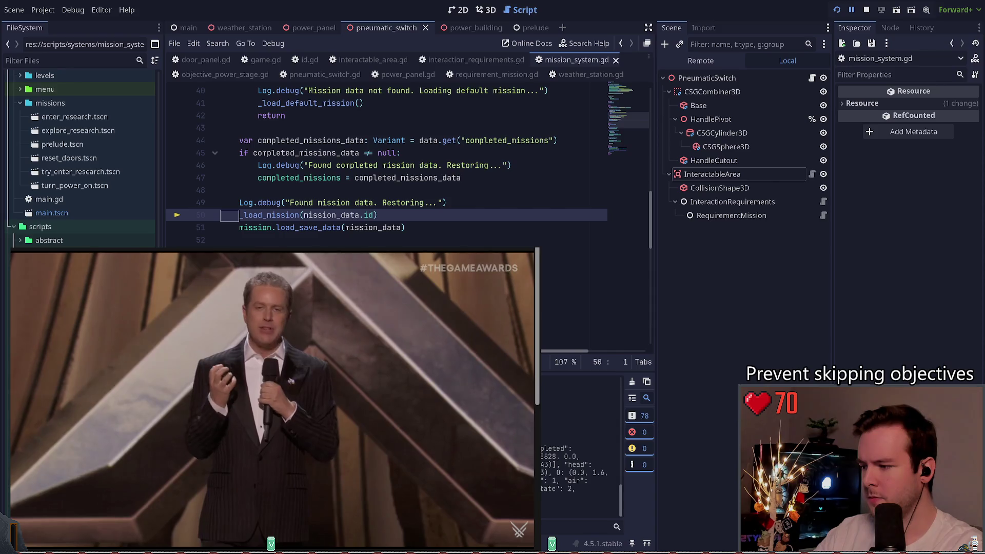
pyautogui.press('F10')
pyautogui.press('F10')
pyautogui.press('F10')
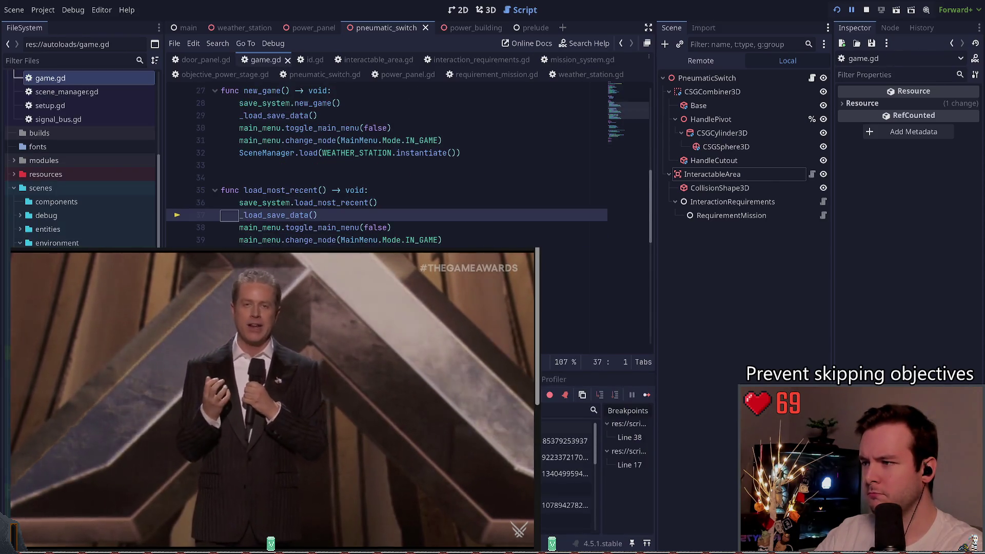
# - Step into _load_mission down to objective_power_stage.gd line 10, then stop the playtest
pyautogui.press('F11')
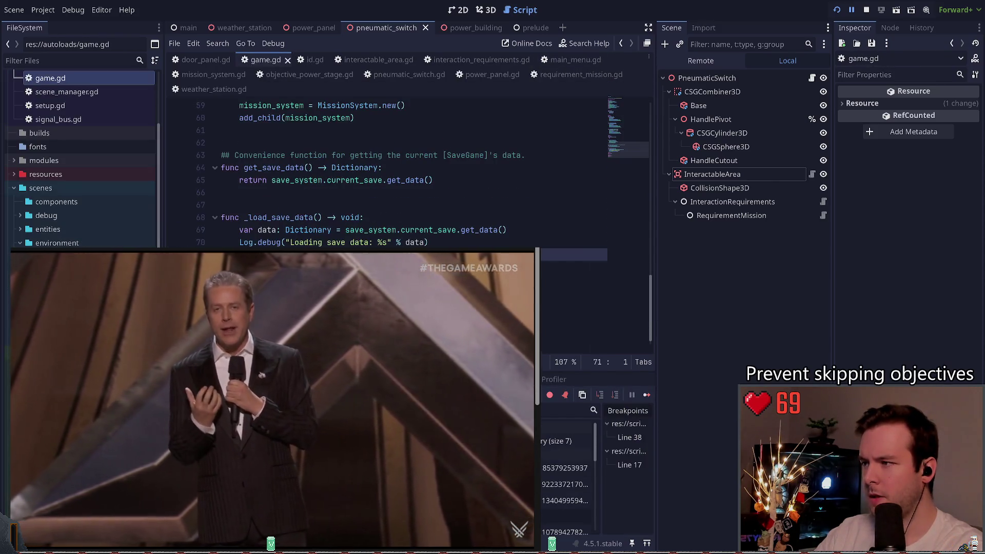
pyautogui.press('F11')
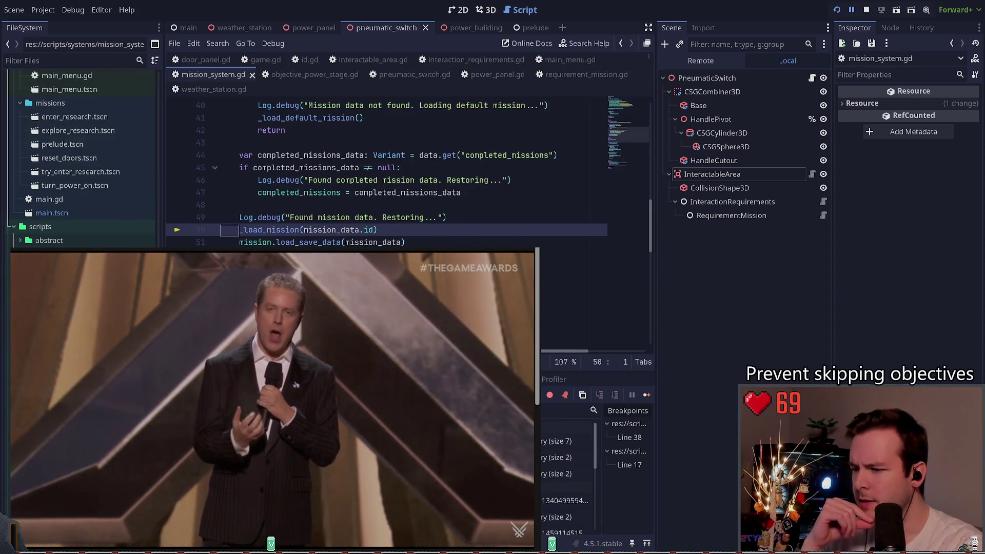
pyautogui.press('F11')
pyautogui.press('F11')
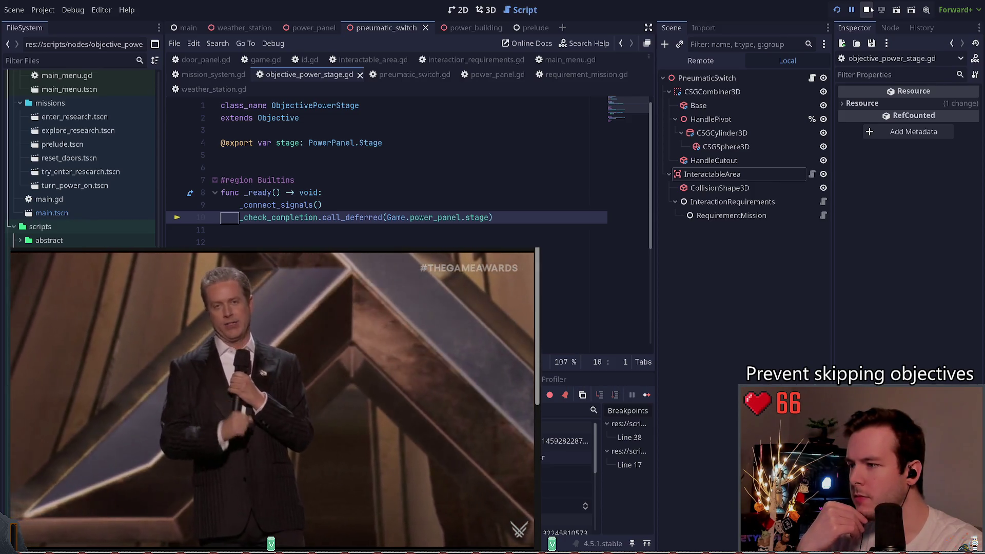
pyautogui.click(867, 10)
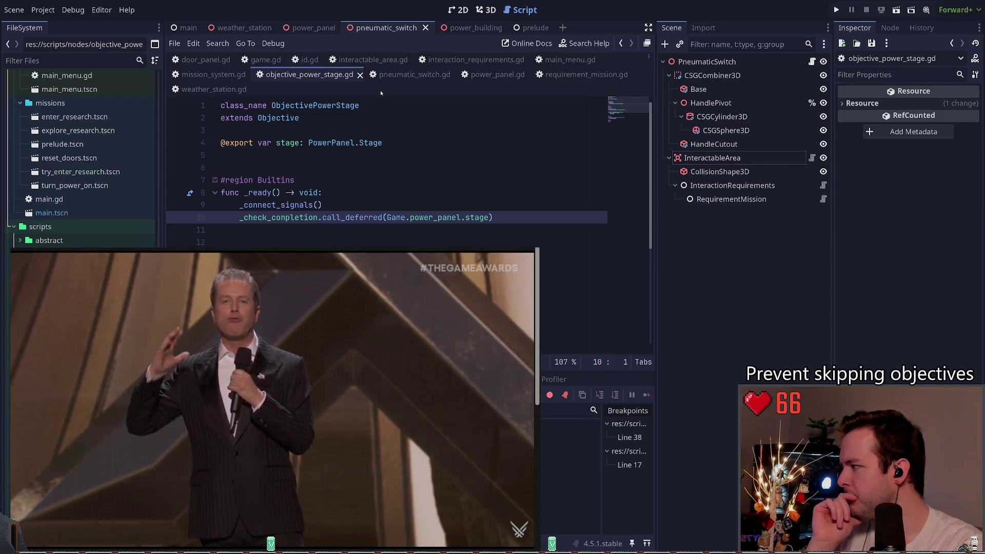
# - Examine _ready's deferred _check_completion call and its Game.power_panel.stage argument
pyautogui.scroll(-1, 495, 212)
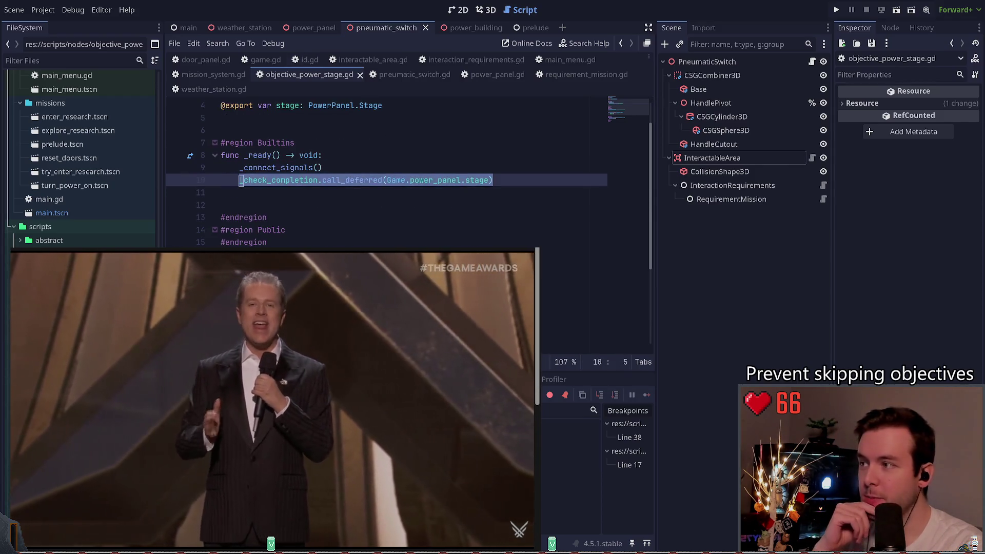
pyautogui.click(381, 157)
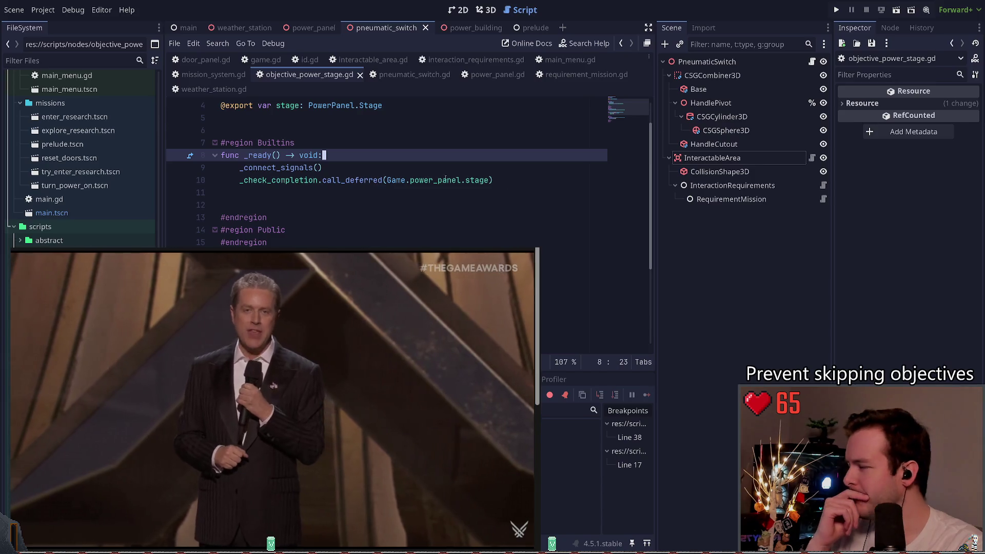
pyautogui.moveTo(239, 180)
pyautogui.mouseDown()
pyautogui.moveTo(318, 167)
pyautogui.moveTo(509, 178)
pyautogui.moveTo(386, 180)
pyautogui.mouseUp()
pyautogui.moveTo(240, 180); pyautogui.dragTo(319, 180)
pyautogui.click(318, 168)
pyautogui.moveTo(386, 180)
pyautogui.mouseDown()
pyautogui.moveTo(492, 180)
pyautogui.moveTo(490, 189)
pyautogui.moveTo(491, 180)
pyautogui.mouseUp()
pyautogui.click(451, 165)
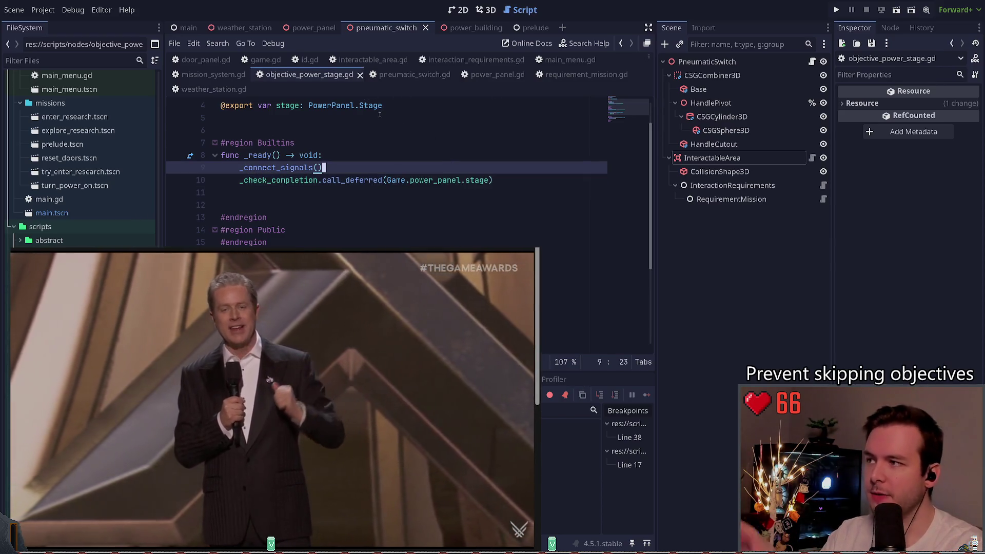
pyautogui.scroll(1, 387, 132)
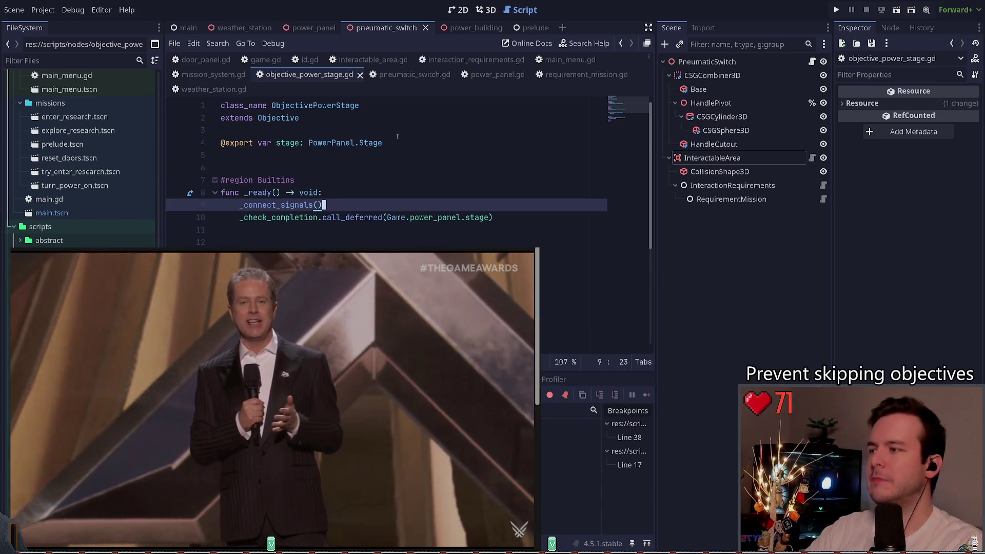
pyautogui.click(410, 227)
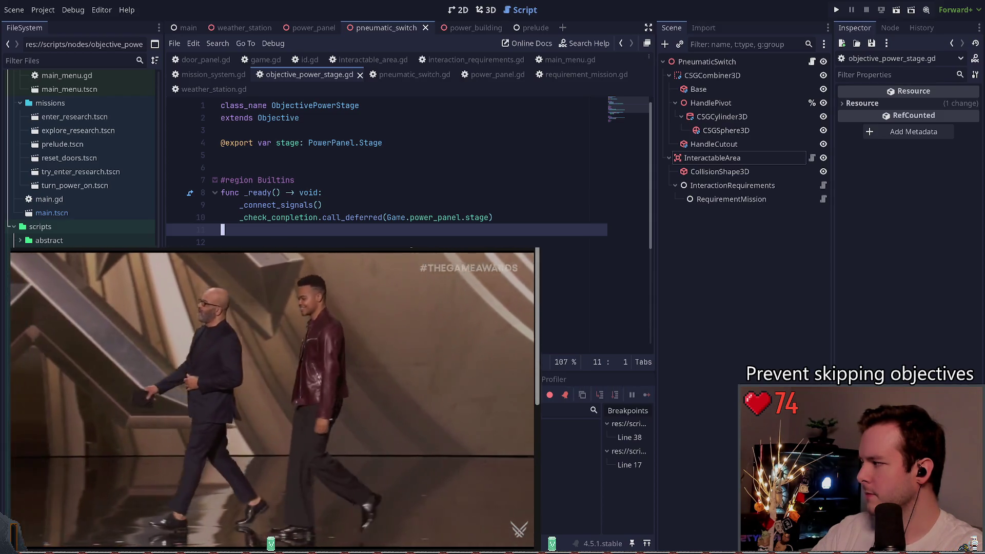
pyautogui.press('Up')
pyautogui.press('Home')
pyautogui.hotkey('shift', 'End')
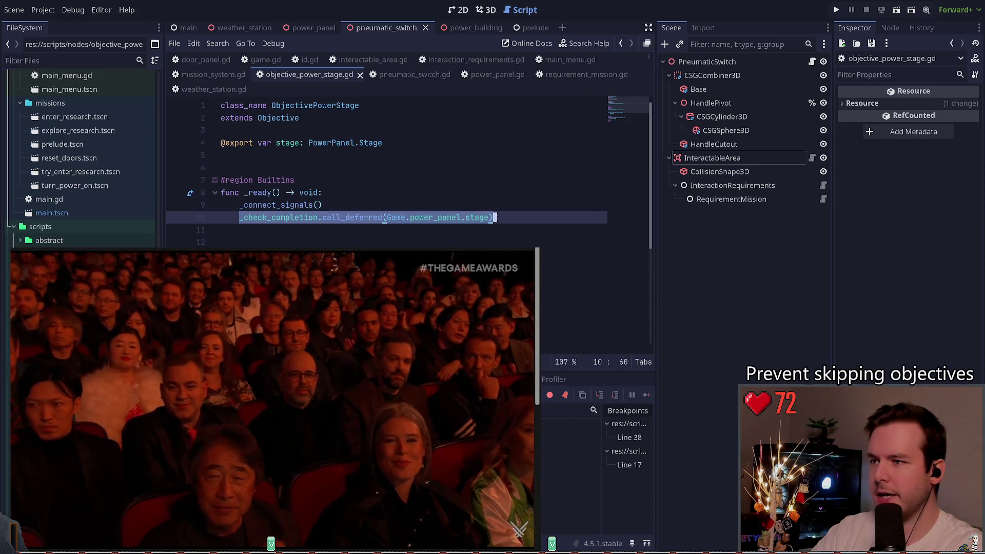
pyautogui.hotkey('shift', 'Home')
pyautogui.hotkey('shift', 'Home')
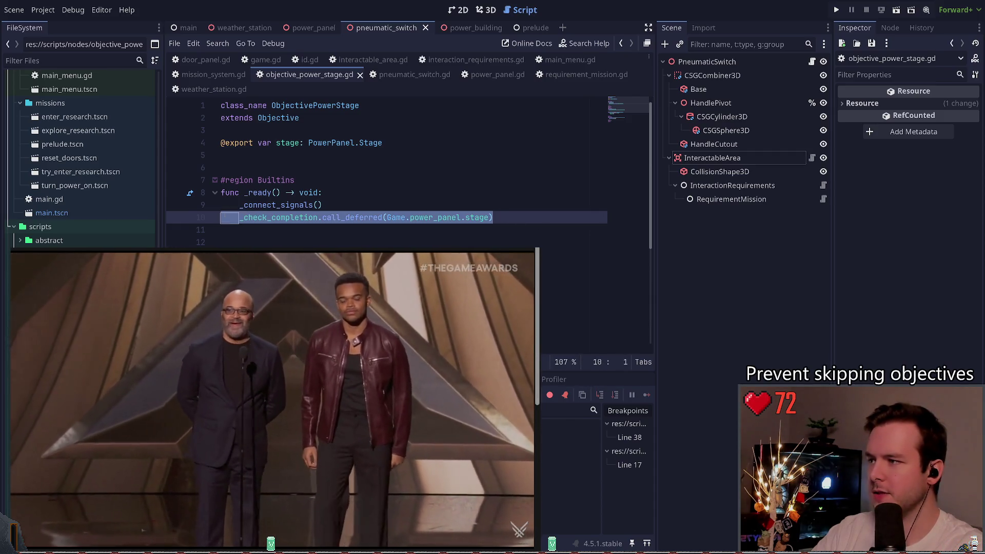
pyautogui.hotkey('shift', 'Home')
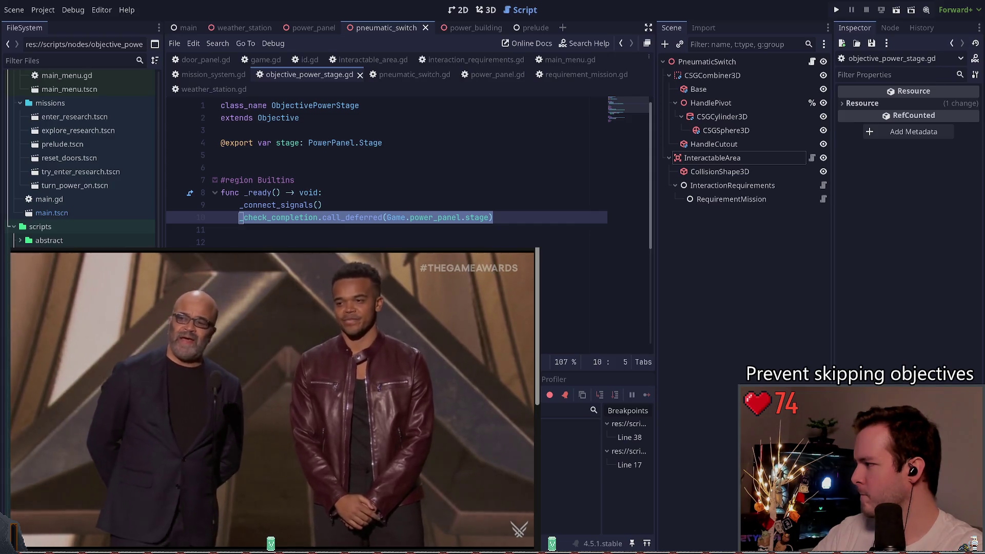
pyautogui.click(430, 229)
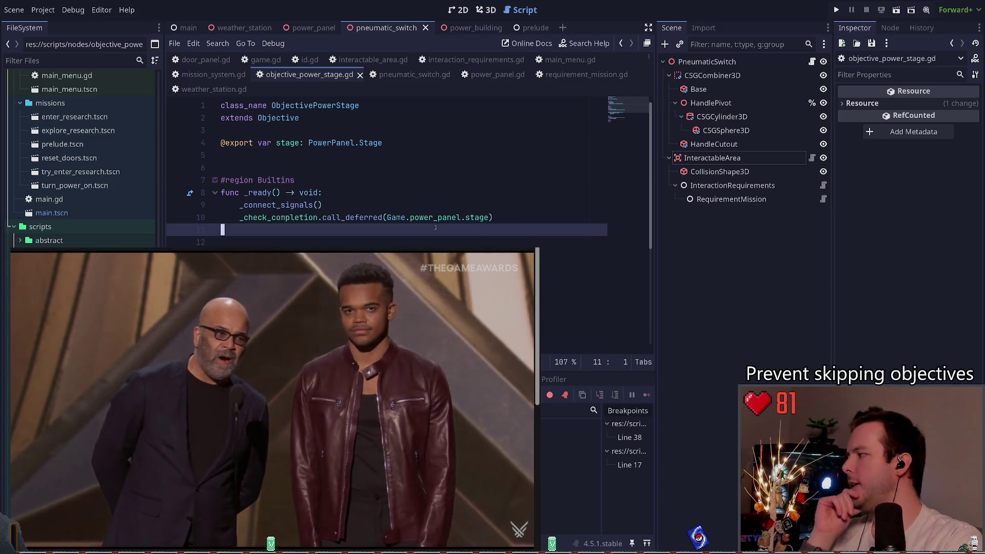
pyautogui.click(480, 194)
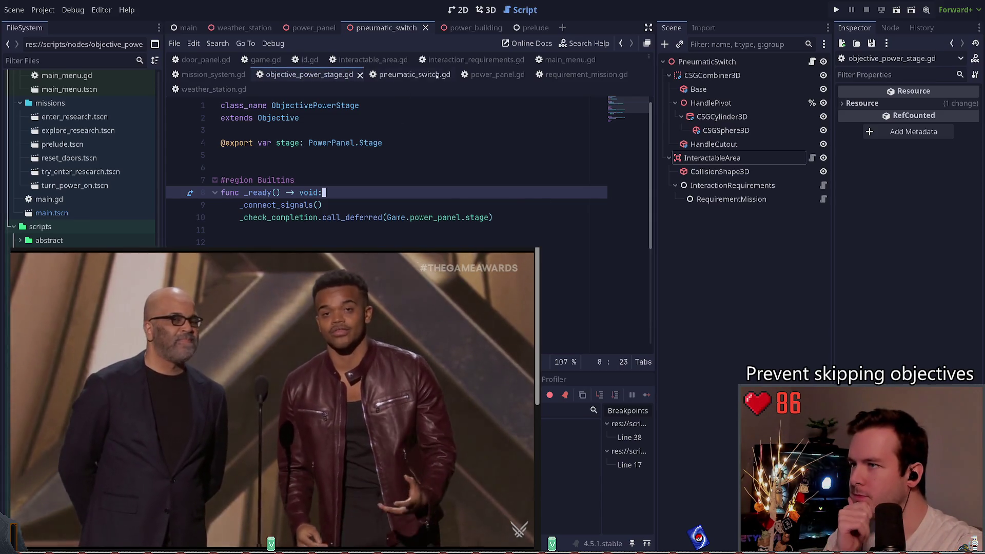
pyautogui.click(405, 75)
# - Revisit objective_power_stage.gd and scroll through it
pyautogui.click(310, 75)
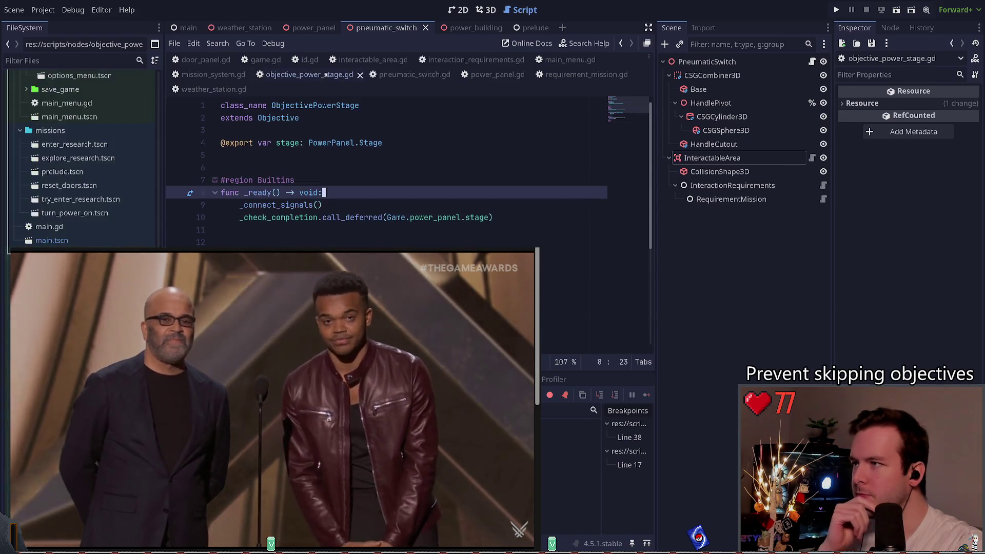
pyautogui.scroll(-3, 409, 205)
pyautogui.scroll(-2, 409, 206)
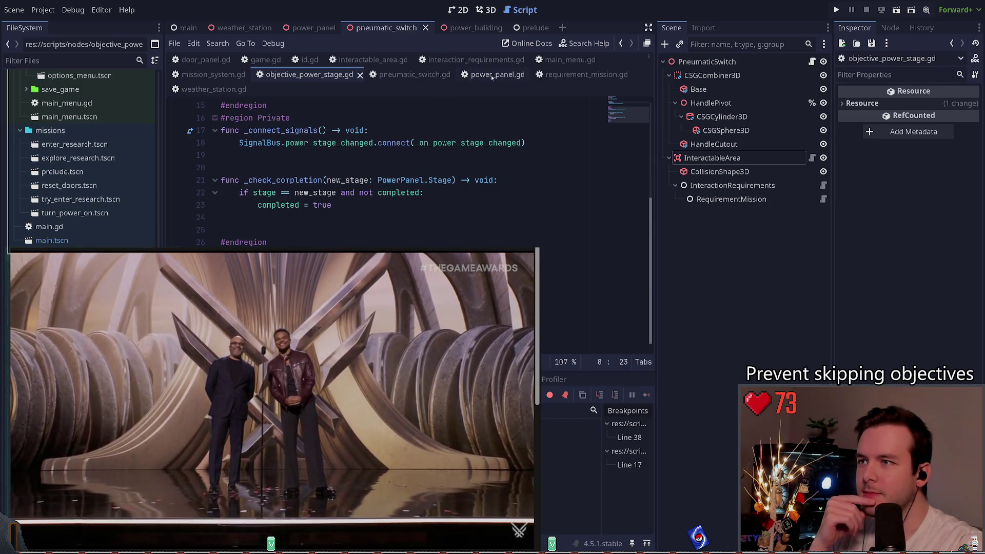
# - Review can_interact in requirement_mission.gd, then launch the project with F5
pyautogui.click(585, 74)
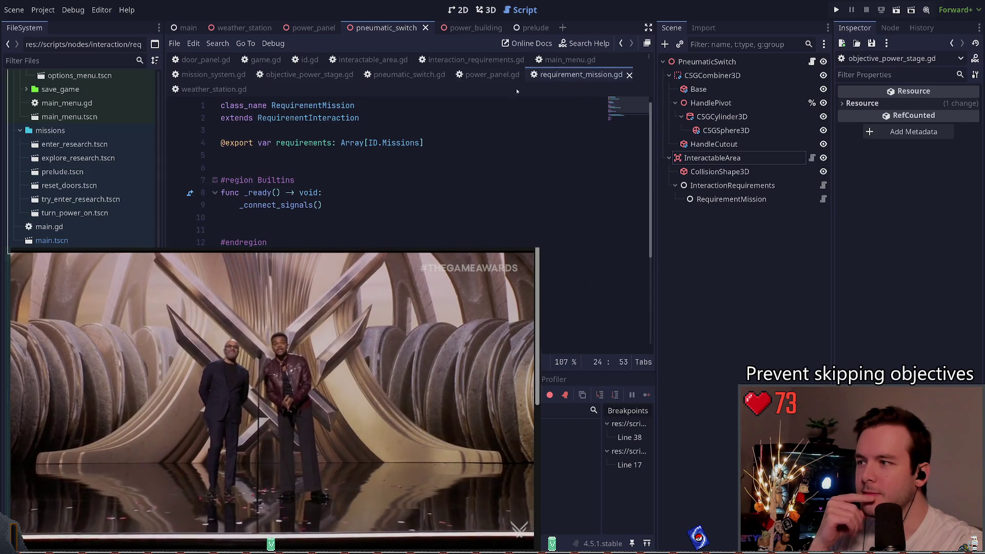
pyautogui.scroll(-2, 443, 167)
pyautogui.scroll(-2, 426, 169)
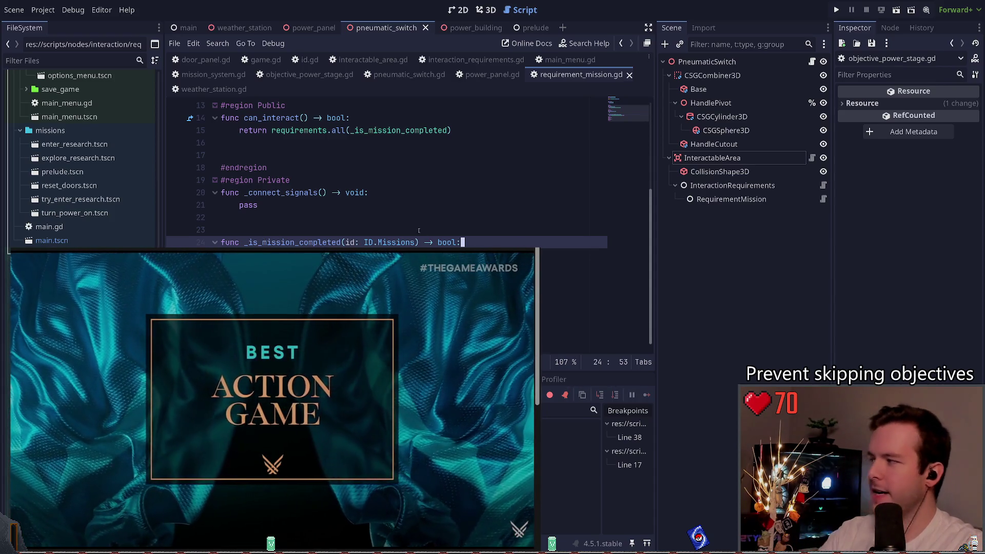
pyautogui.scroll(1, 419, 228)
pyautogui.click(419, 228)
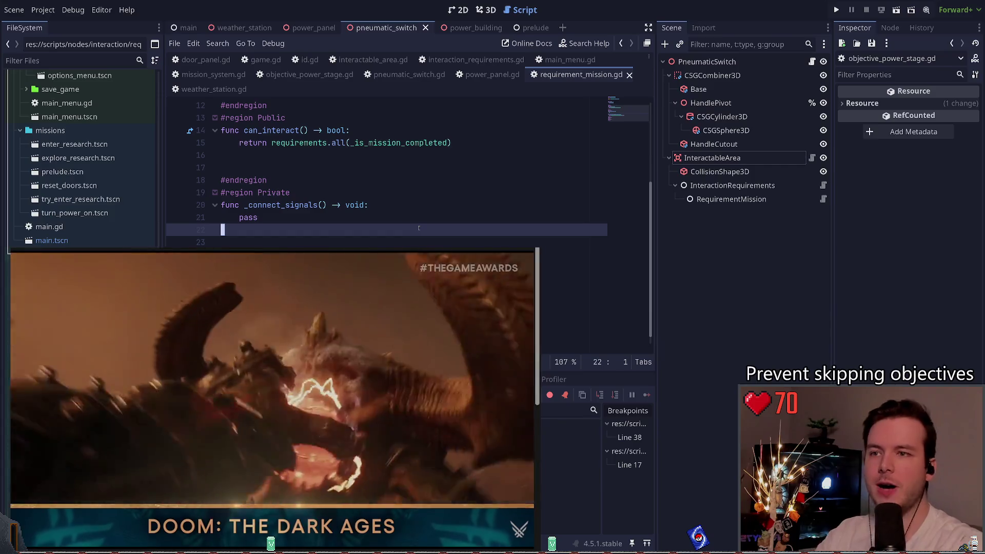
pyautogui.press('F5')
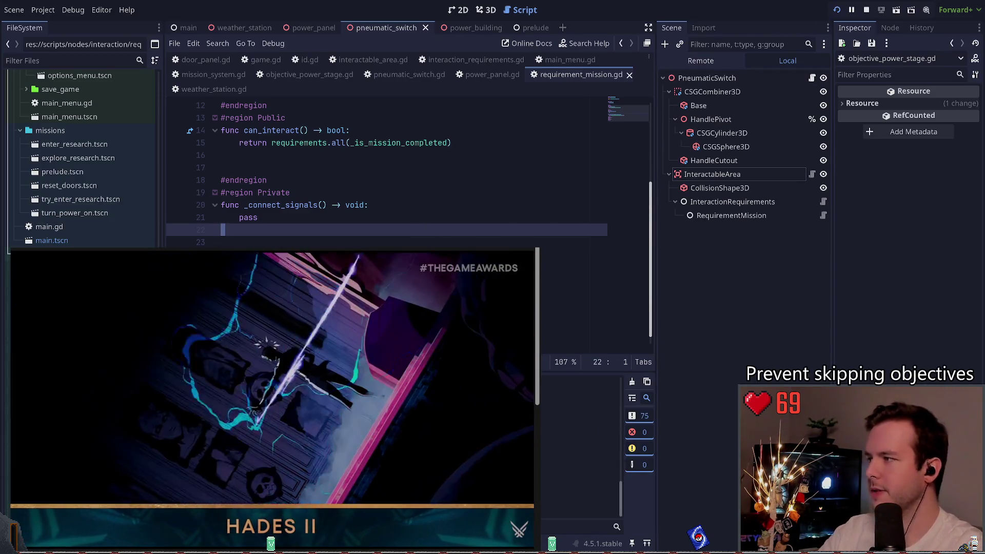
# - Restart the playtest and walk the player up to the research building's errored door panel
pyautogui.click(866, 10)
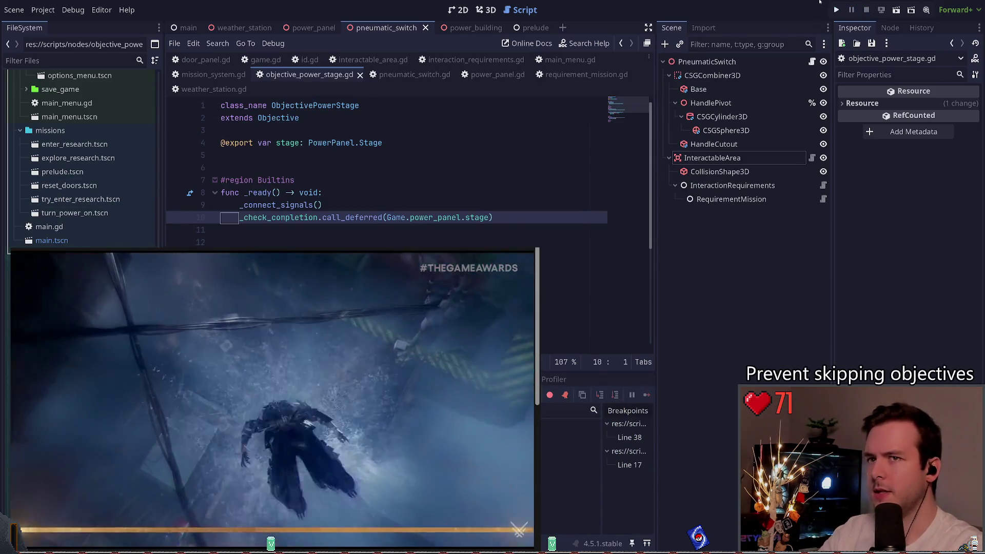
pyautogui.press('F5')
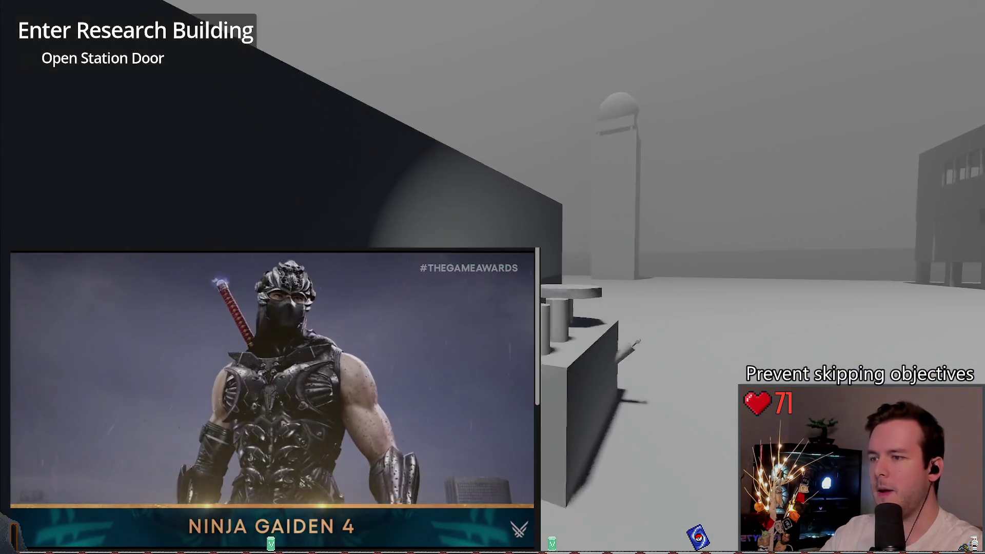
pyautogui.press('w')
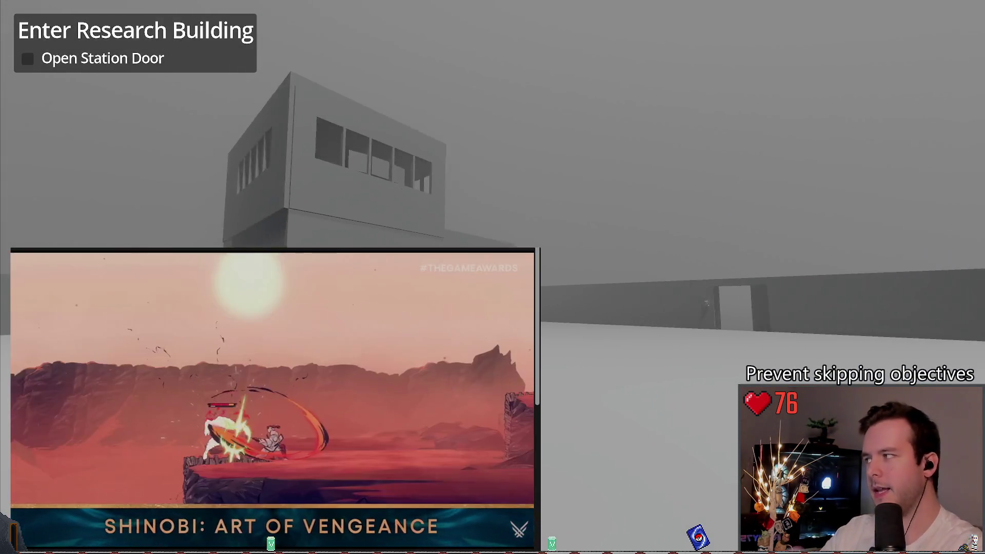
pyautogui.press('w')
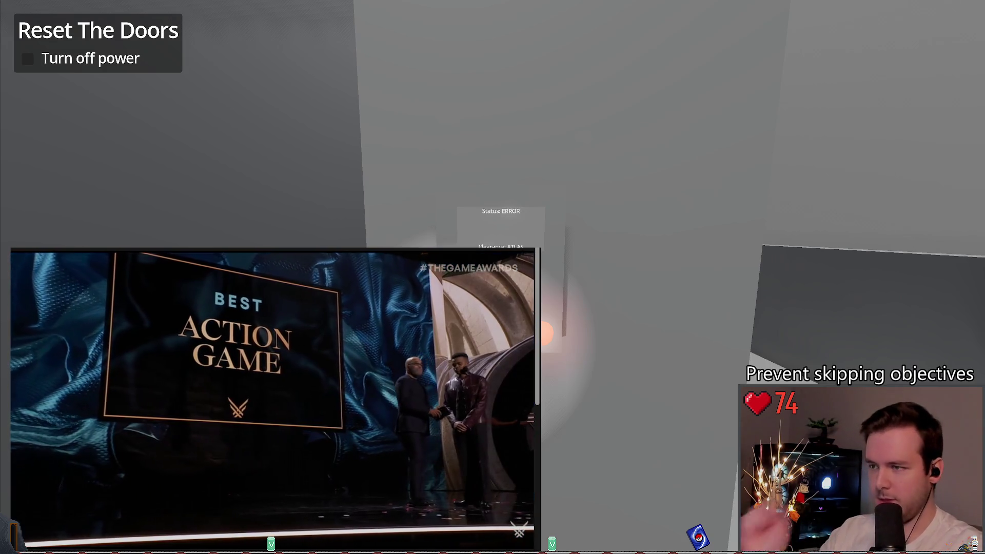
# - Walk across the open area into the dark power room to the emergency power panel
pyautogui.press('s')
pyautogui.press('w')
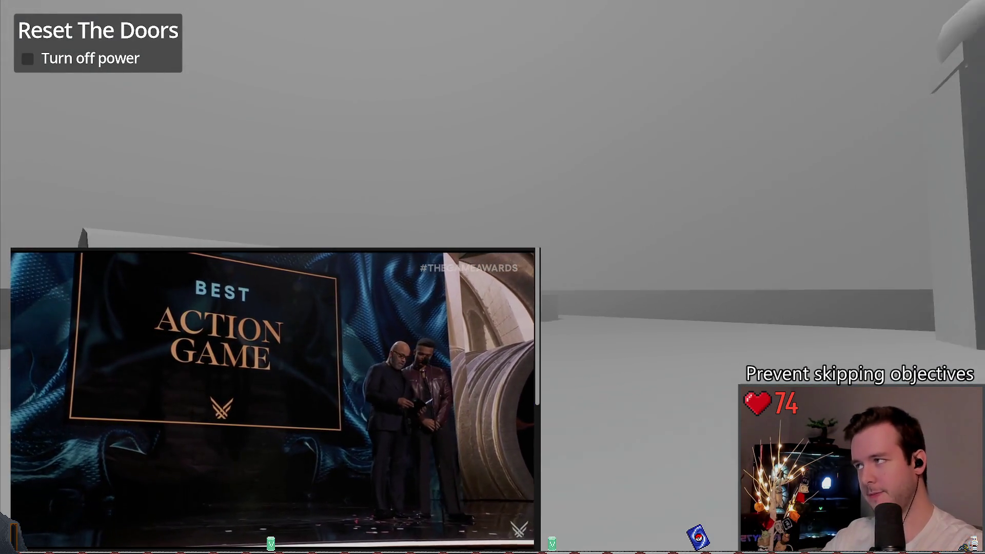
pyautogui.press('w')
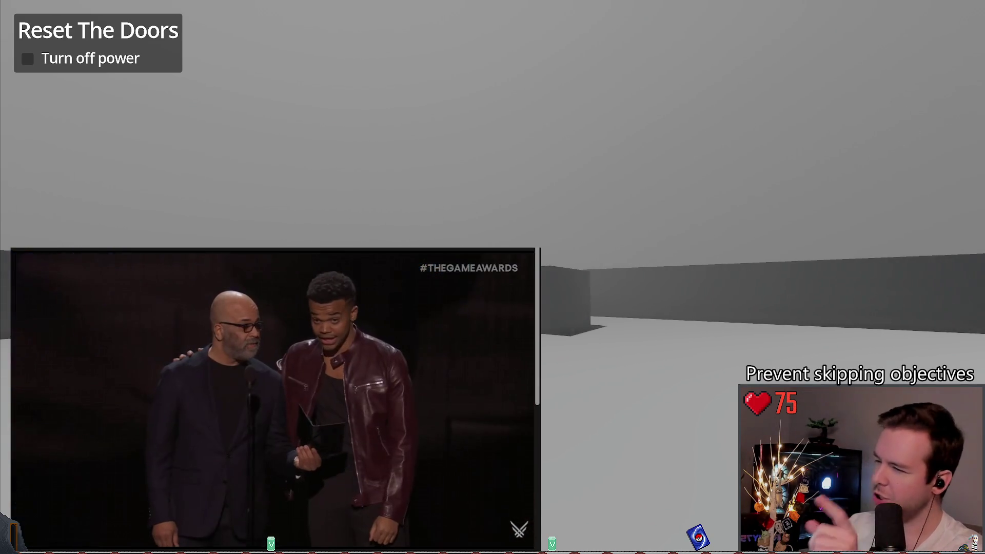
pyautogui.press('w')
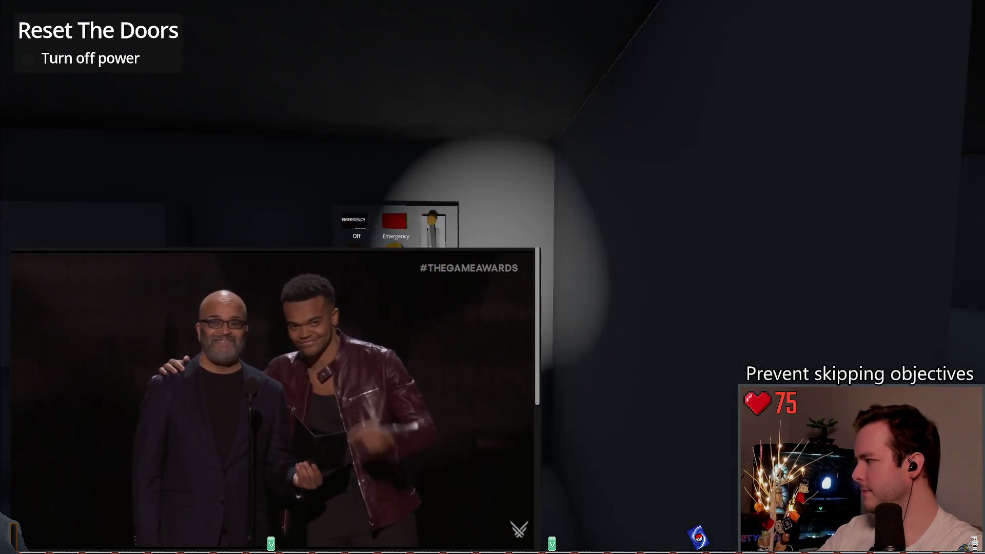
pyautogui.press('w')
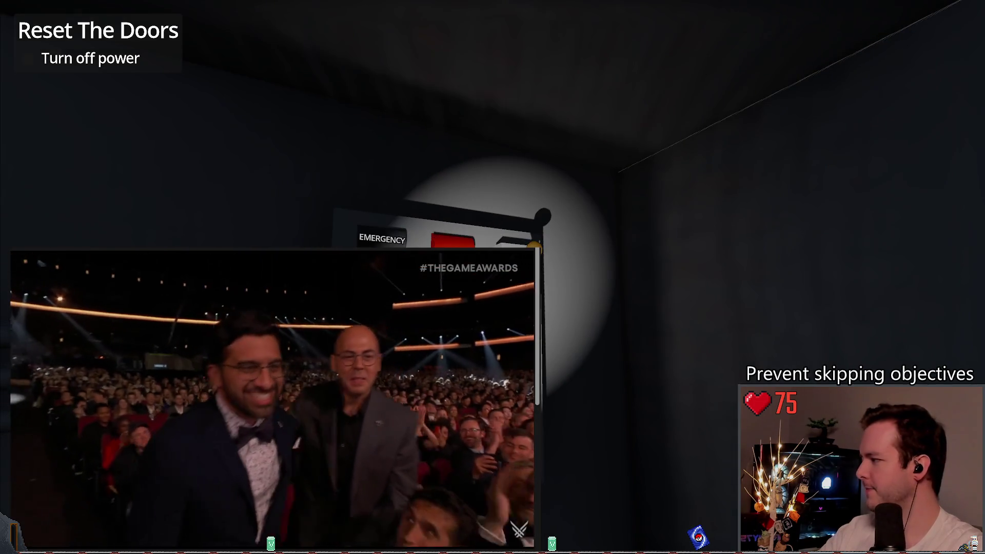
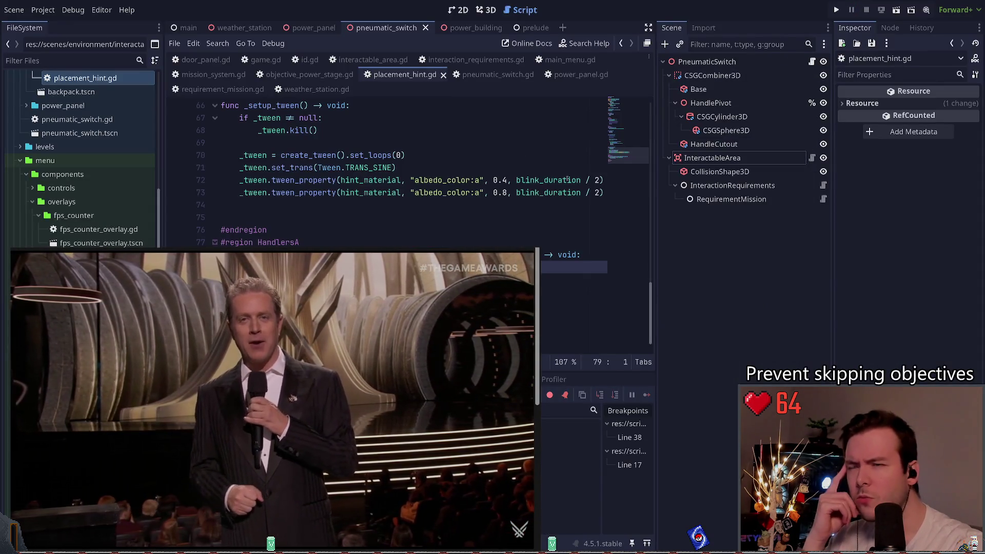
# - Select the InteractableArea node and open its interactable_area.gd script to review the requirements check in interact()
pyautogui.click(716, 158)
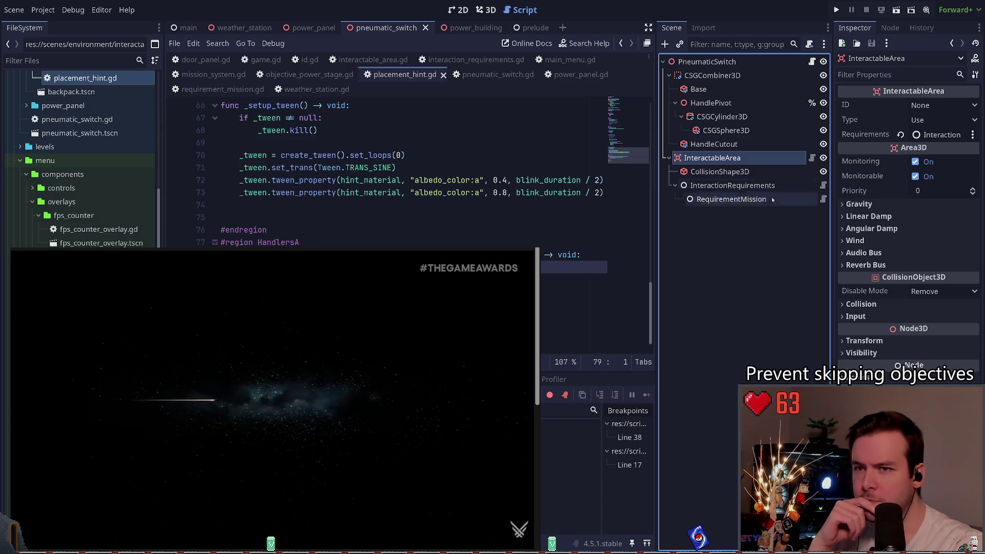
pyautogui.click(810, 159)
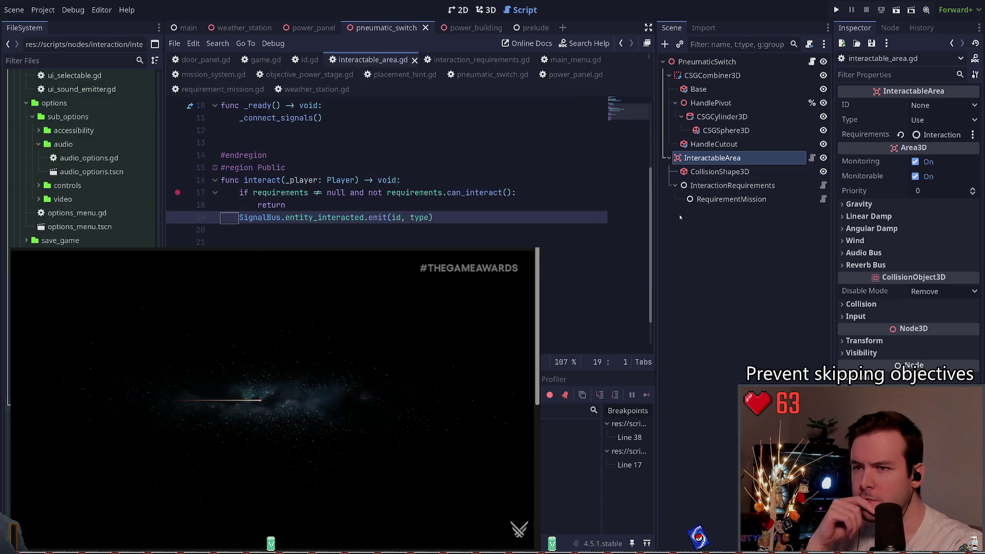